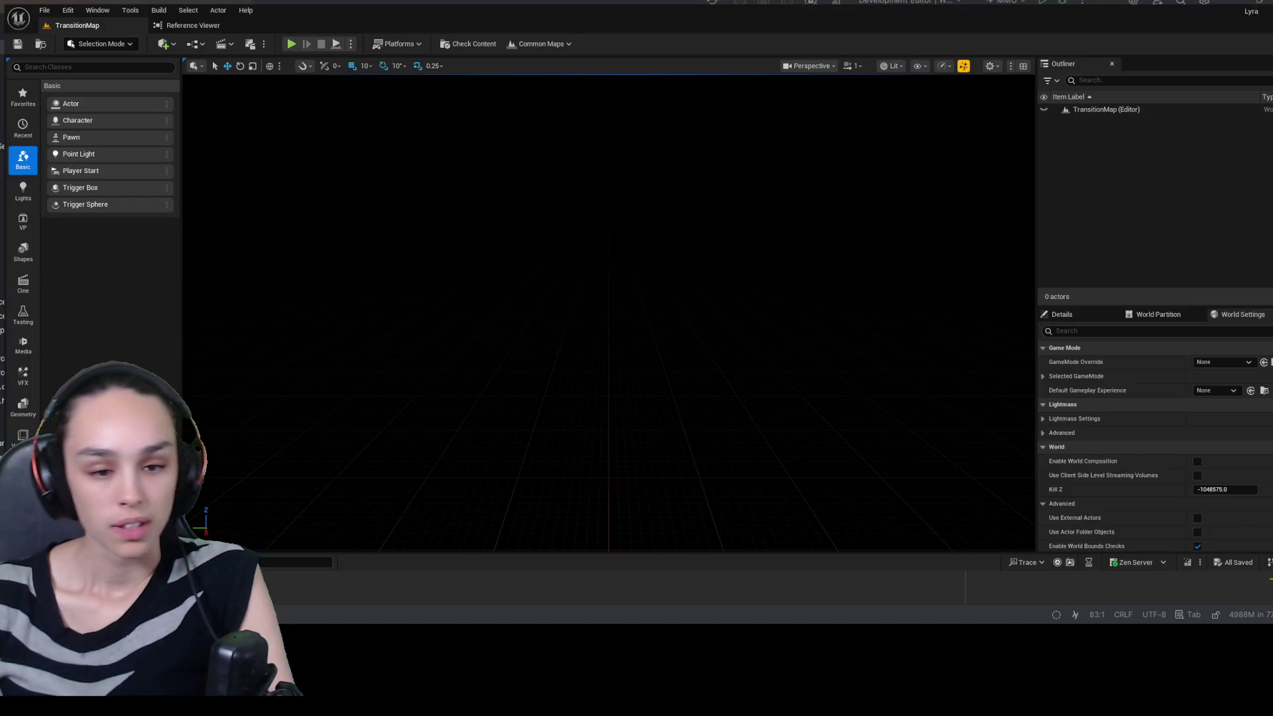
- Open the Content Drawer, search the project for 'rifle_', and enlarge the panel
key(ctrl+space)
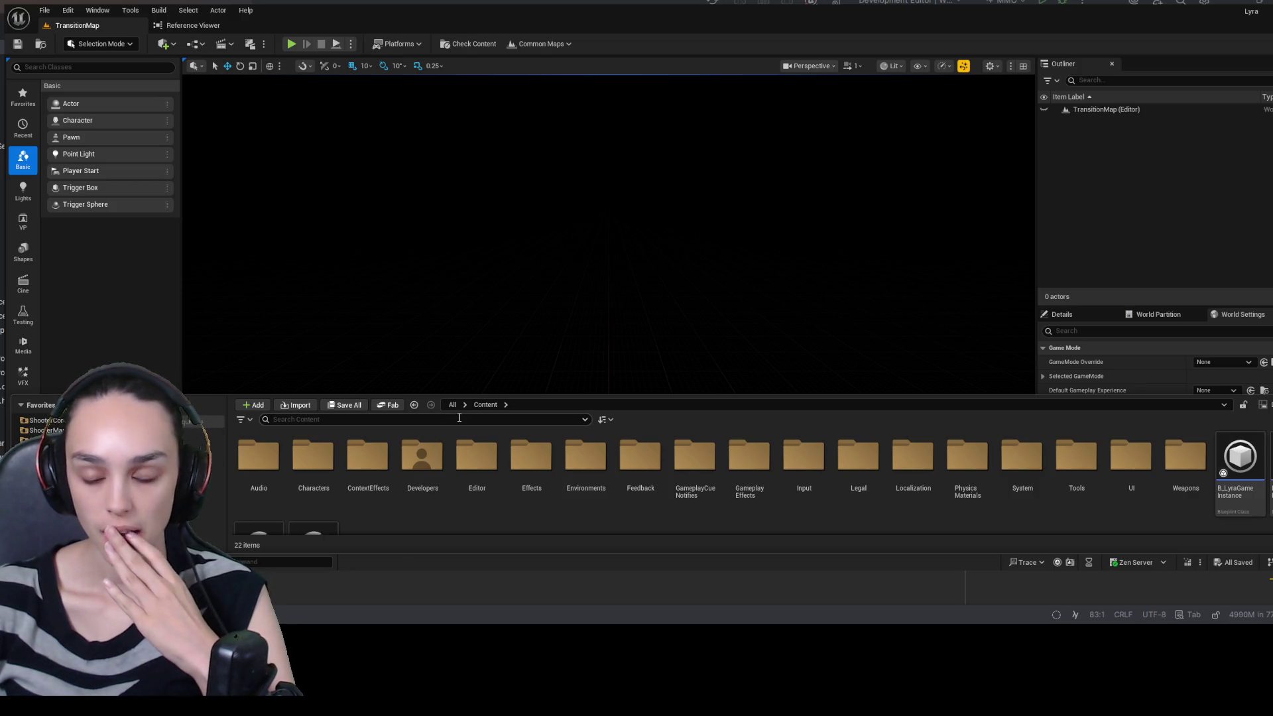
click(458, 418)
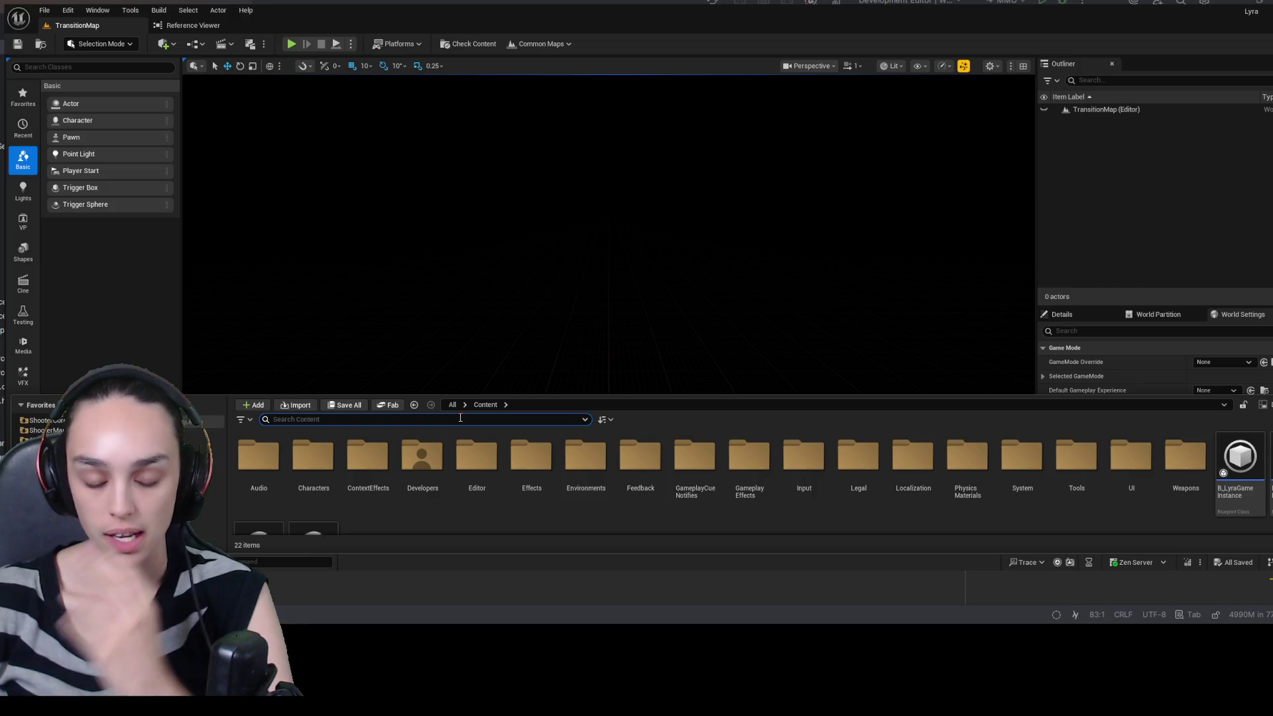
text(rifle)
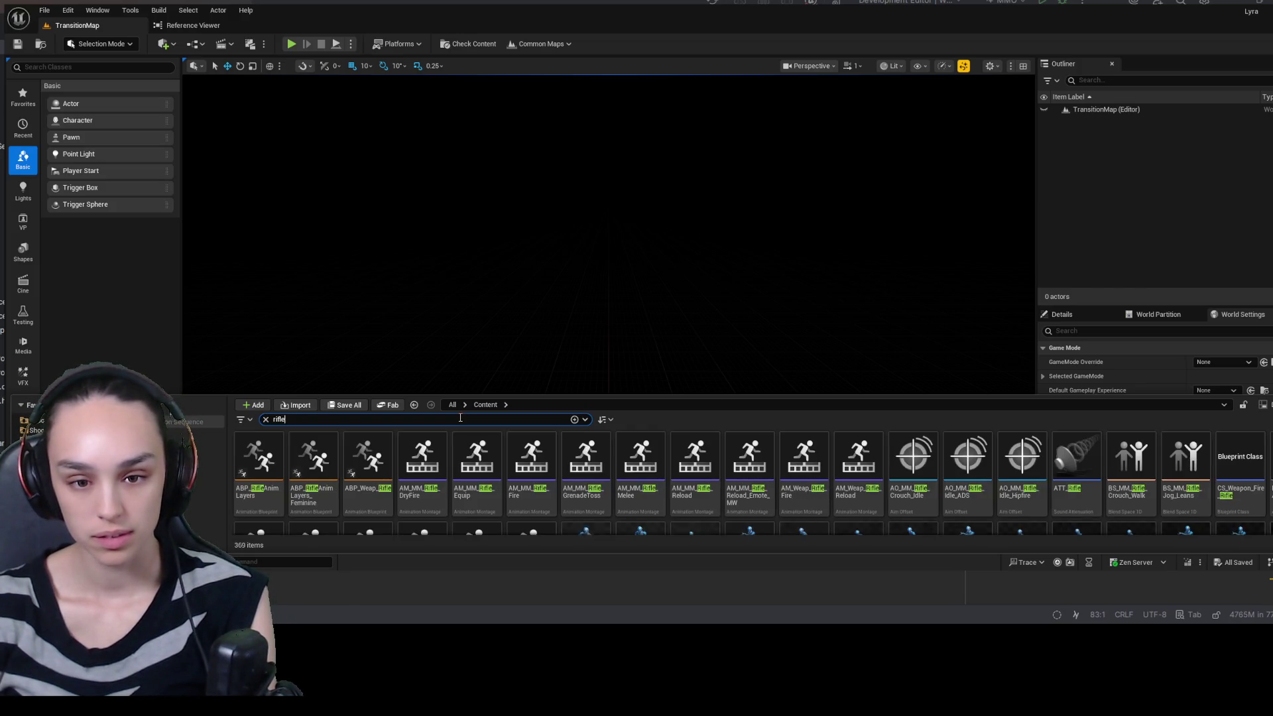
text(_)
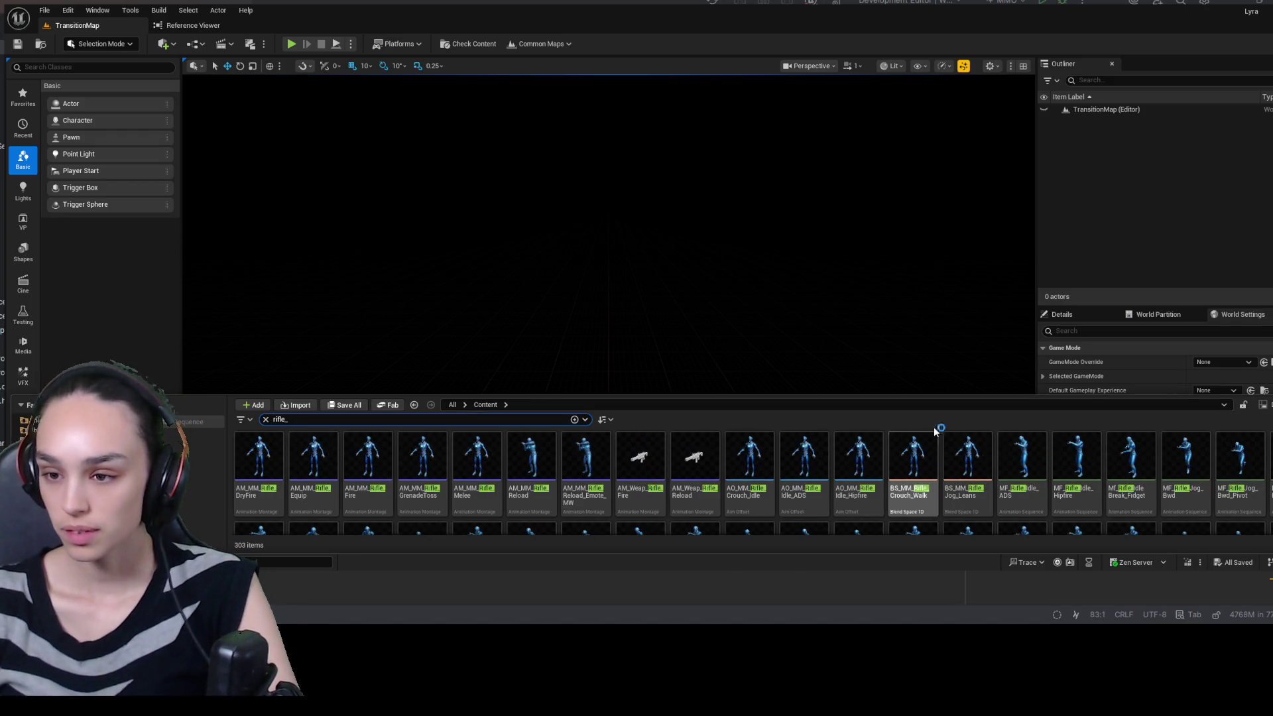
drag(934, 392, 918, 142)
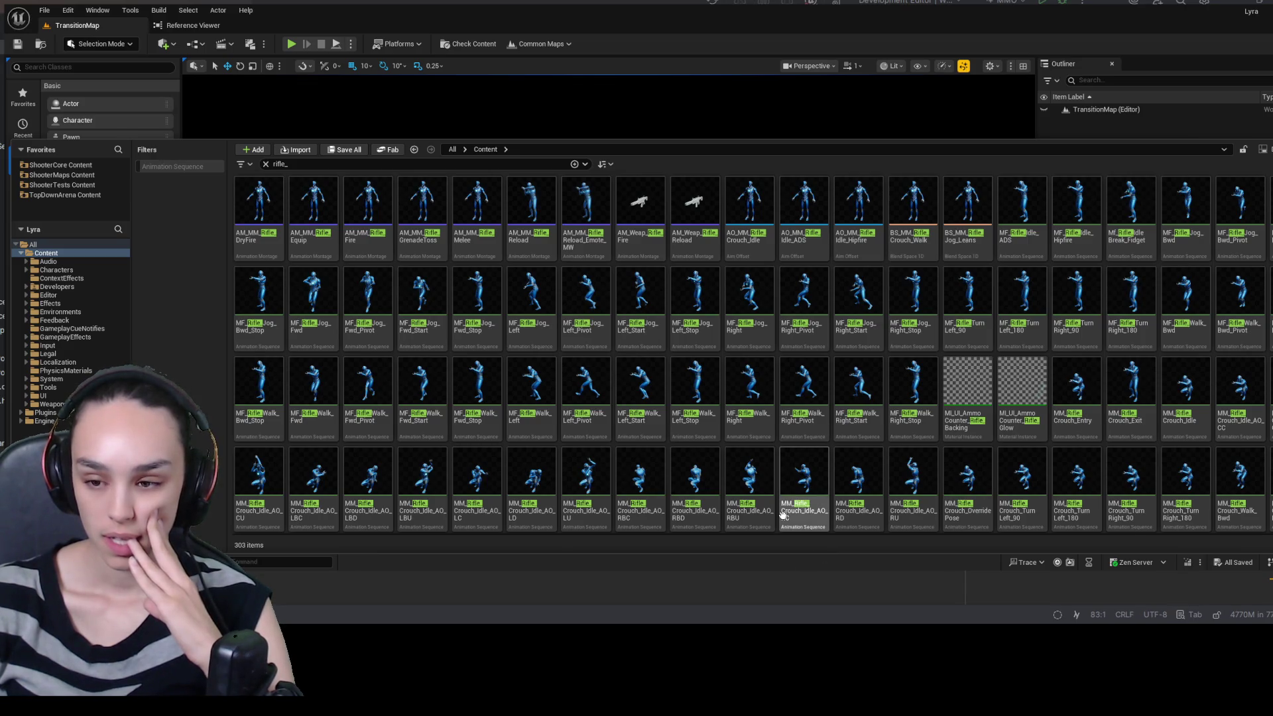
- Scroll through the 303 'rifle_' assets, from AM_MM_Rifle montages to MM_Rifle sequences
scroll(782, 516, down, 1)
scroll(782, 516, down, 5)
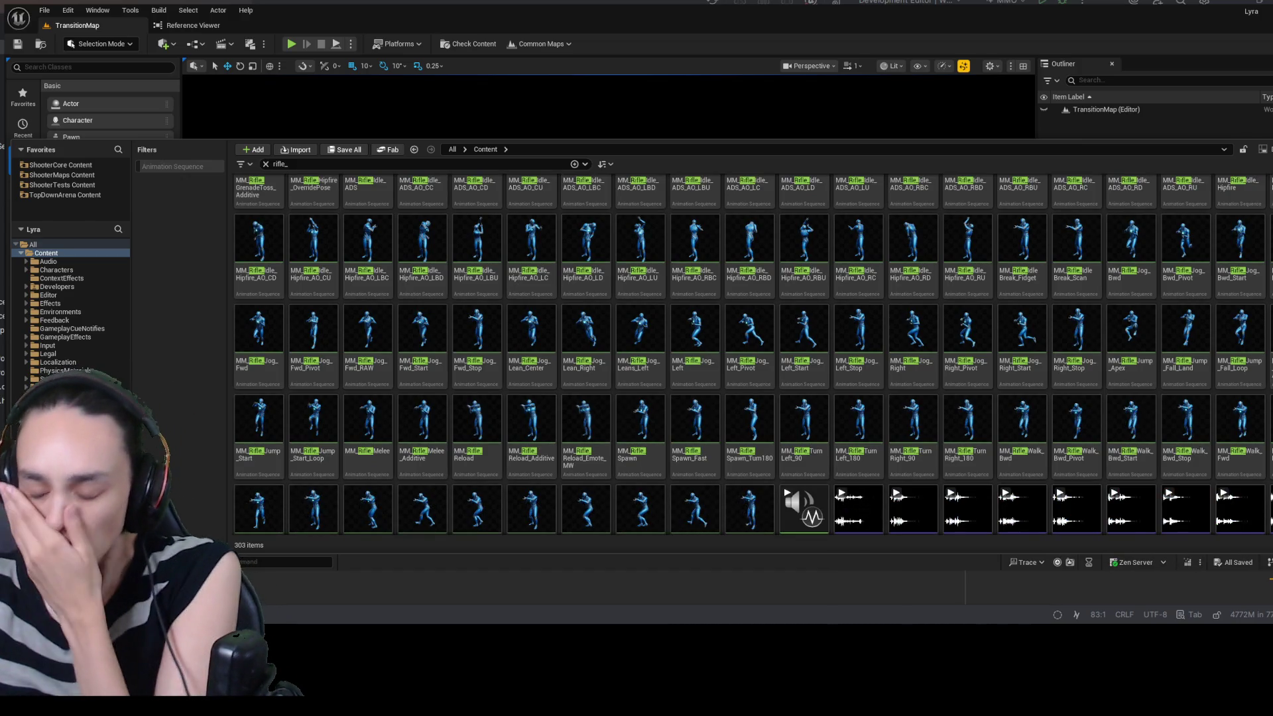
scroll(672, 507, down, 3)
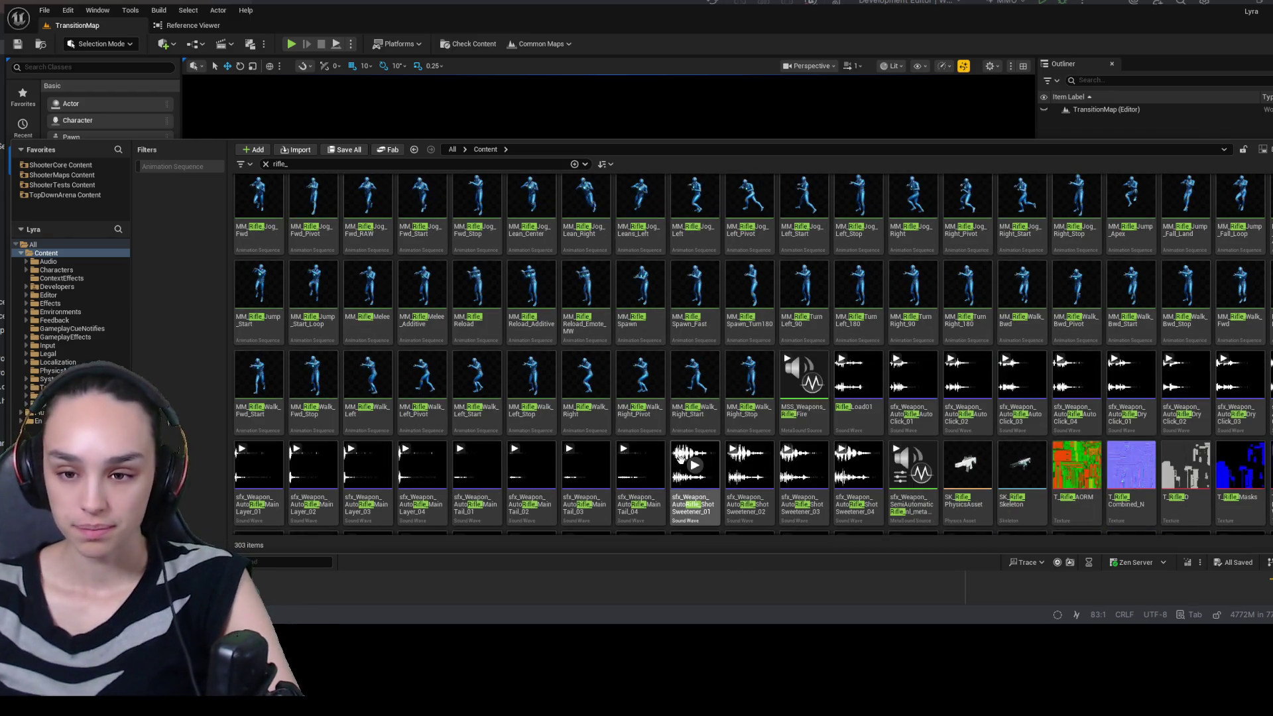
scroll(646, 507, up, 2)
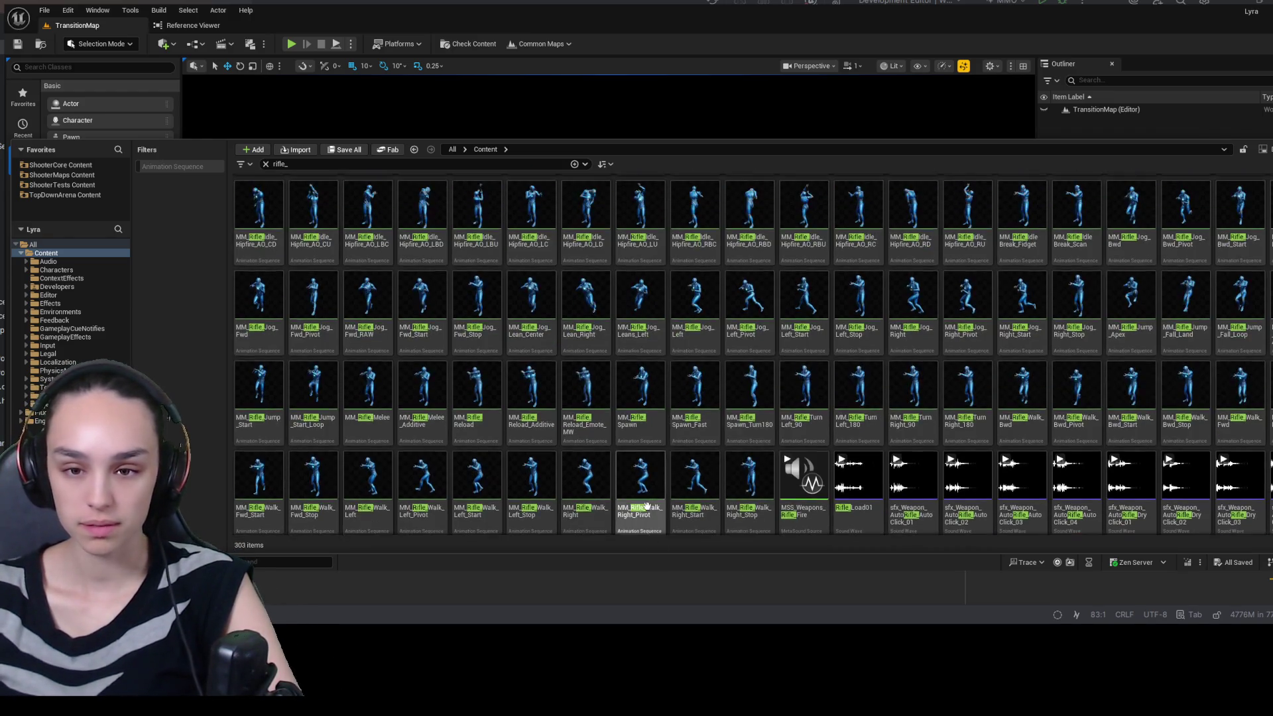
scroll(583, 503, up, 2)
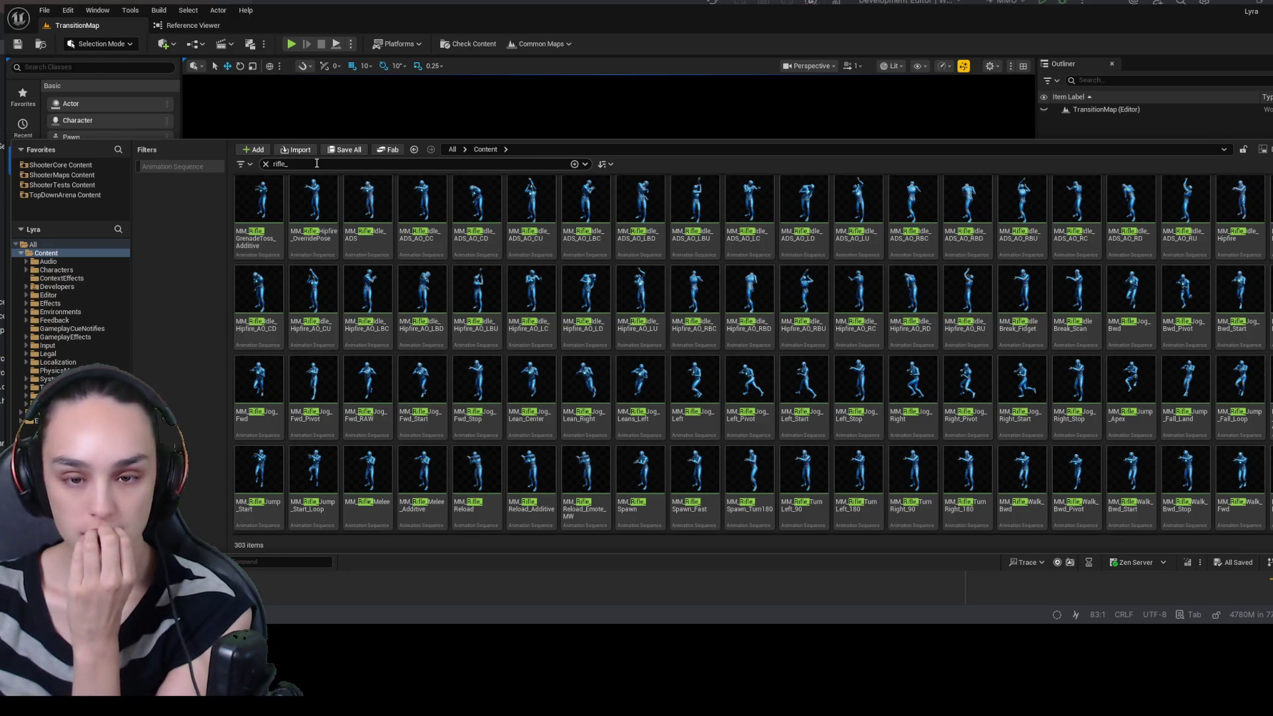
scroll(368, 219, up, 1)
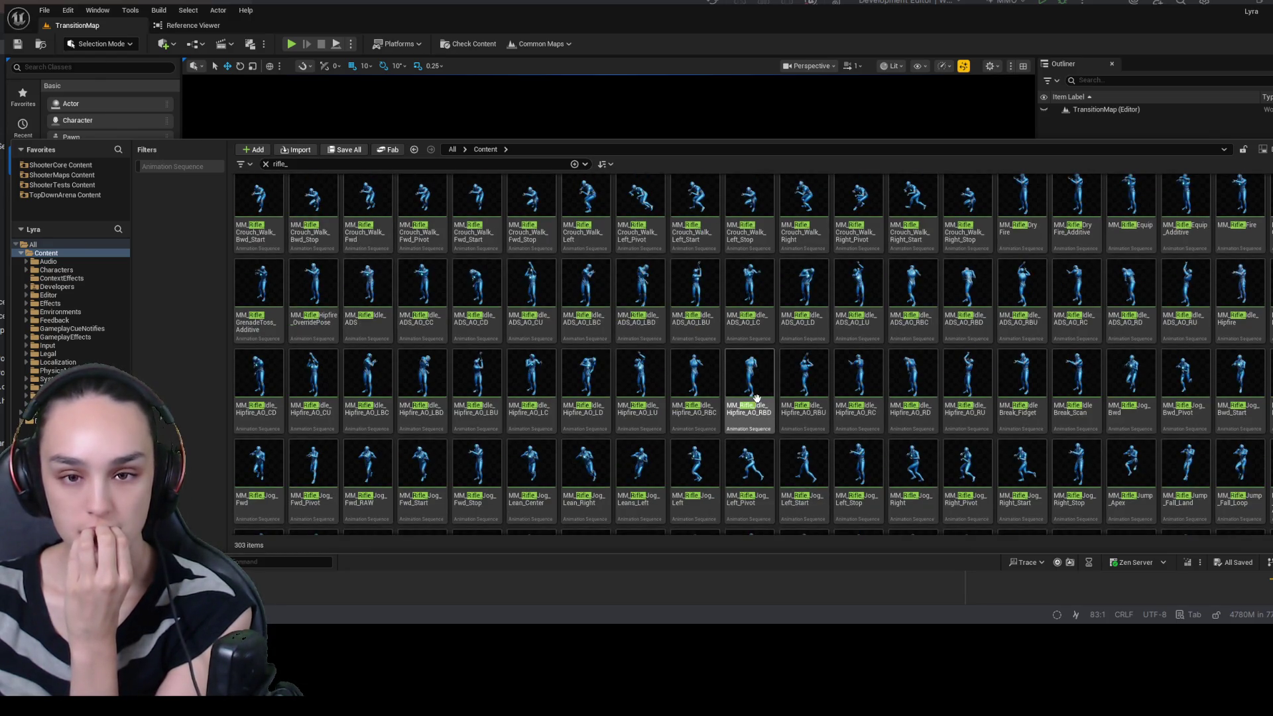
scroll(693, 374, up, 1)
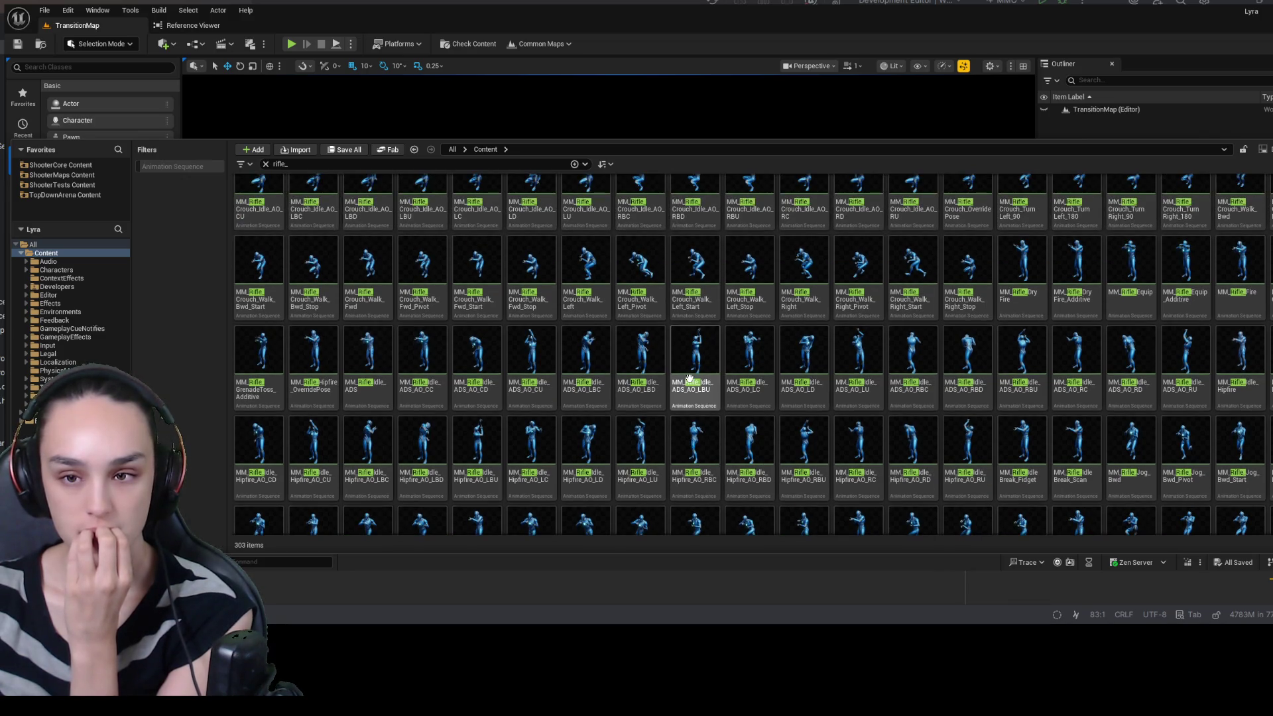
scroll(636, 371, up, 1)
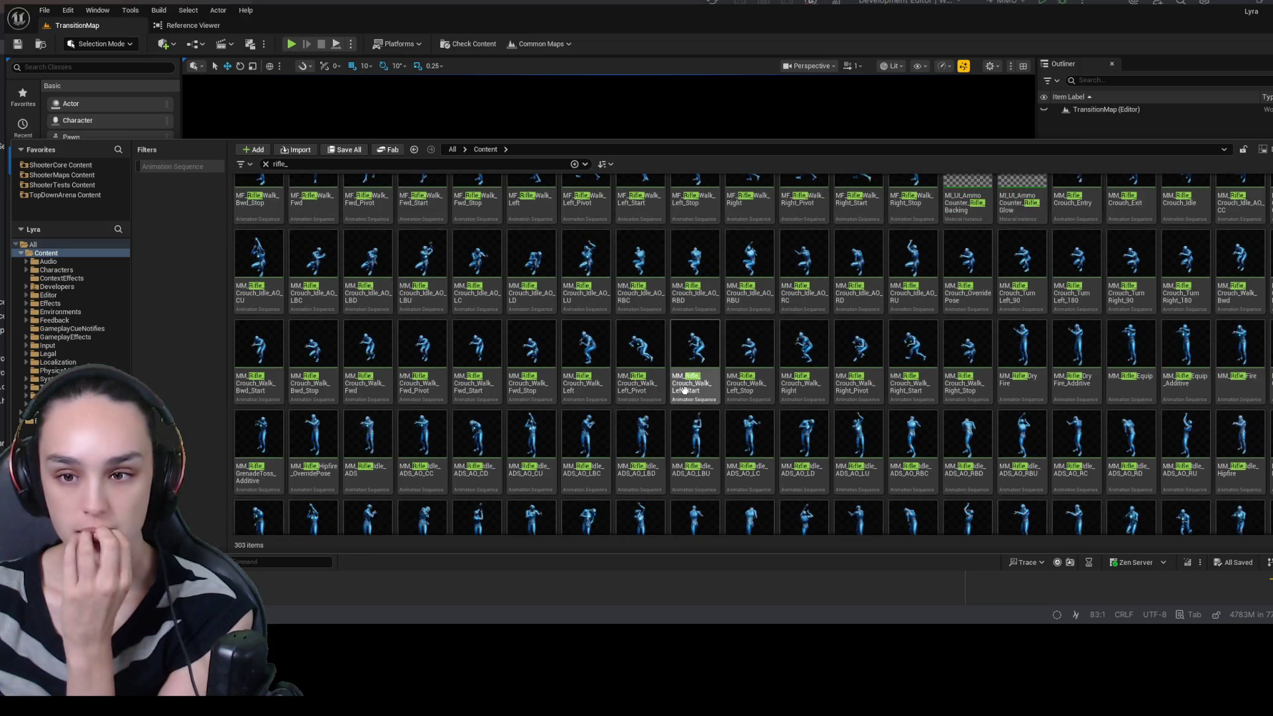
scroll(627, 363, up, 1)
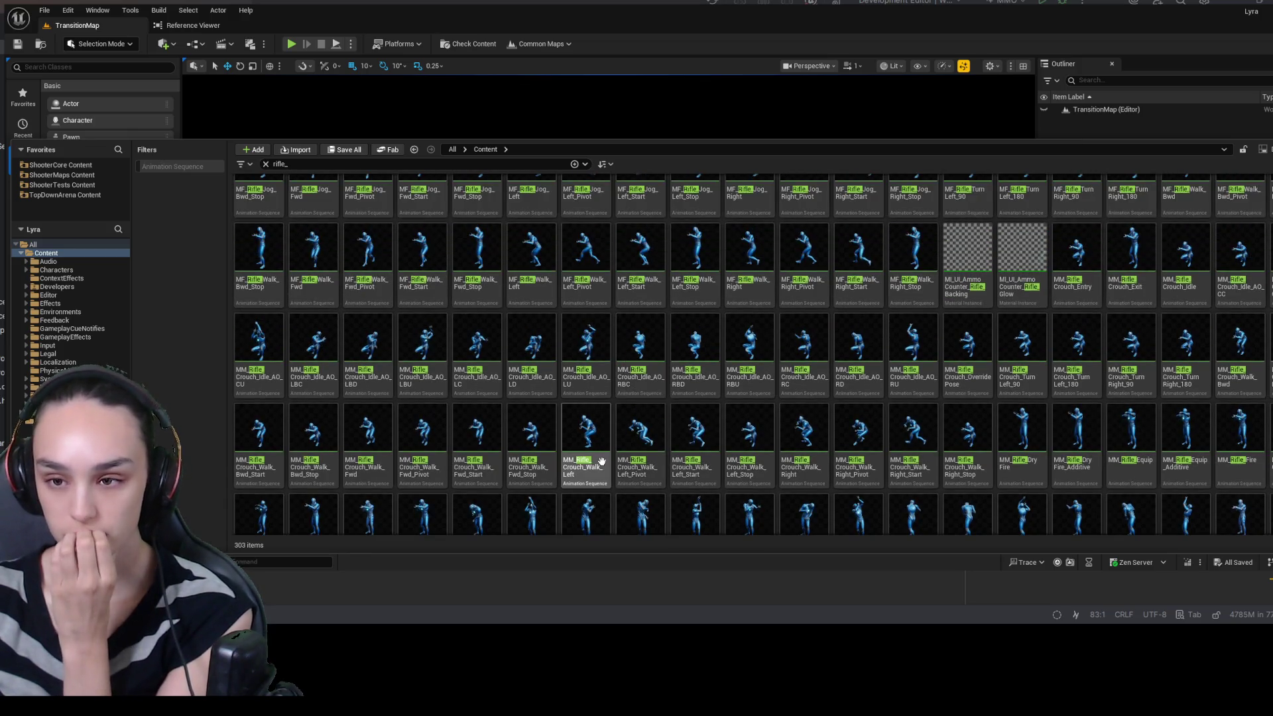
scroll(753, 355, up, 2)
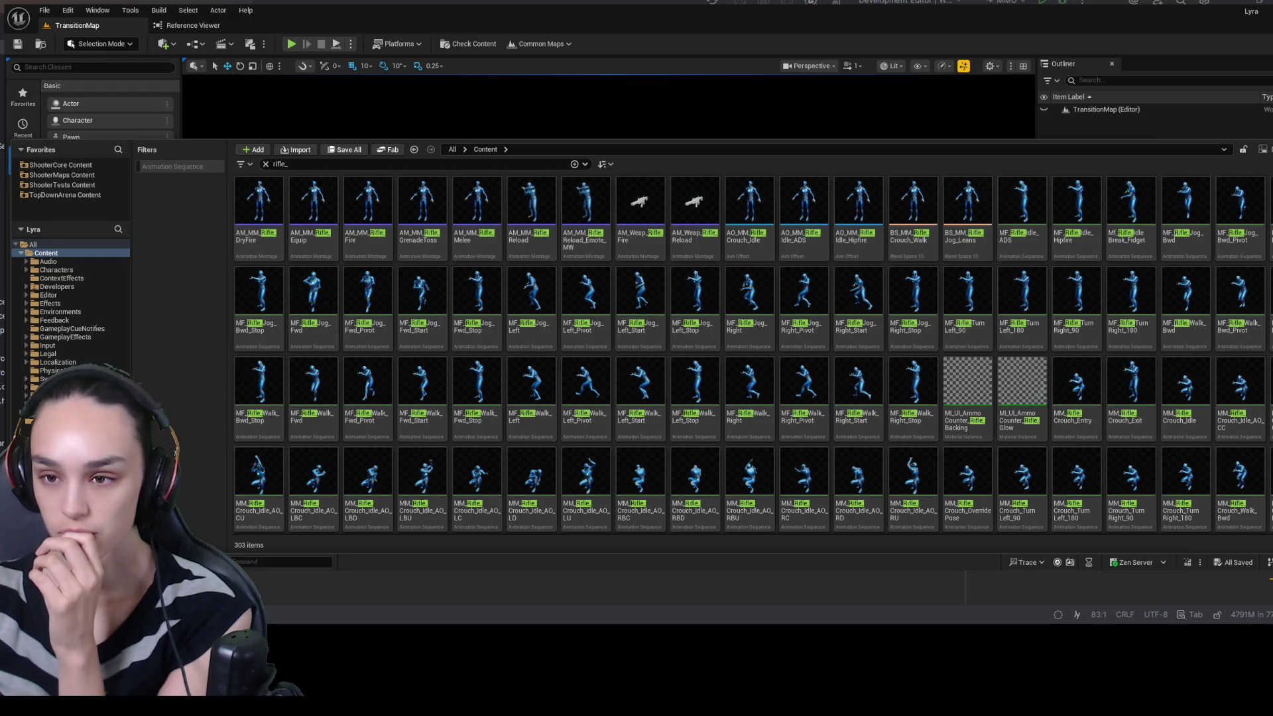
click(371, 163)
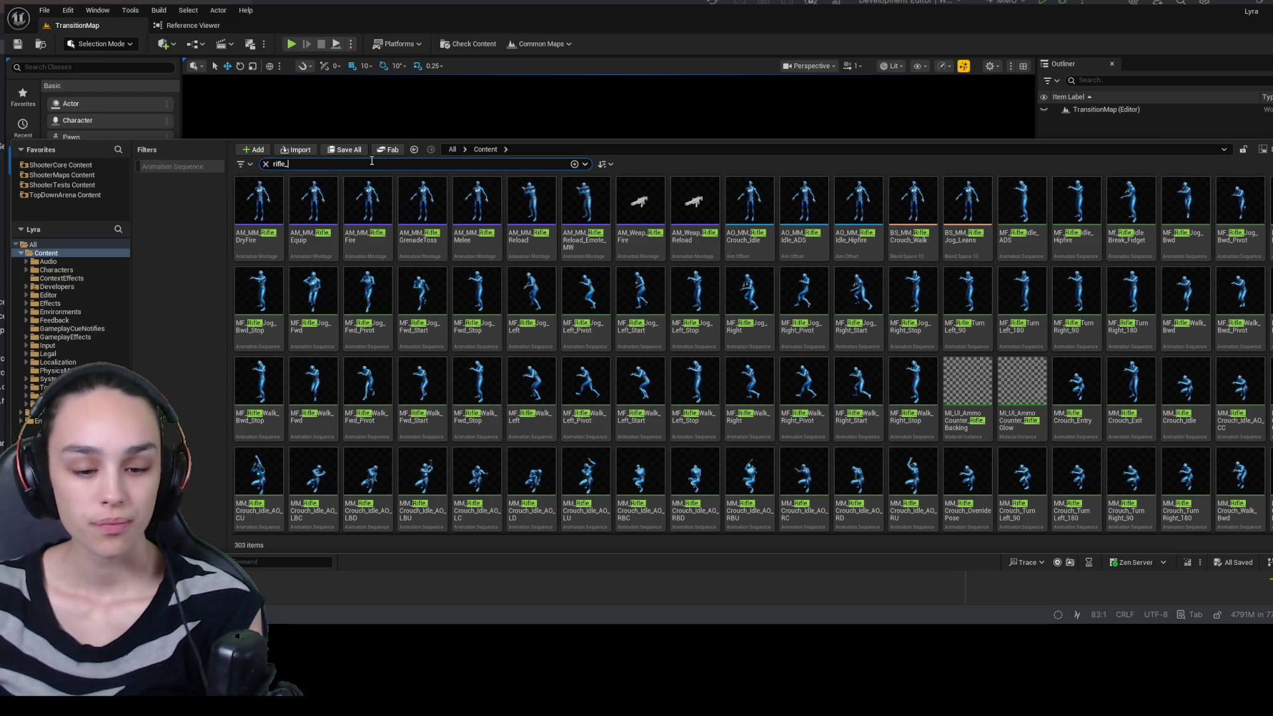
- Extend the search with 'idle_', select all 36 rifle idle clips, and collapse the drawer
text(idle_)
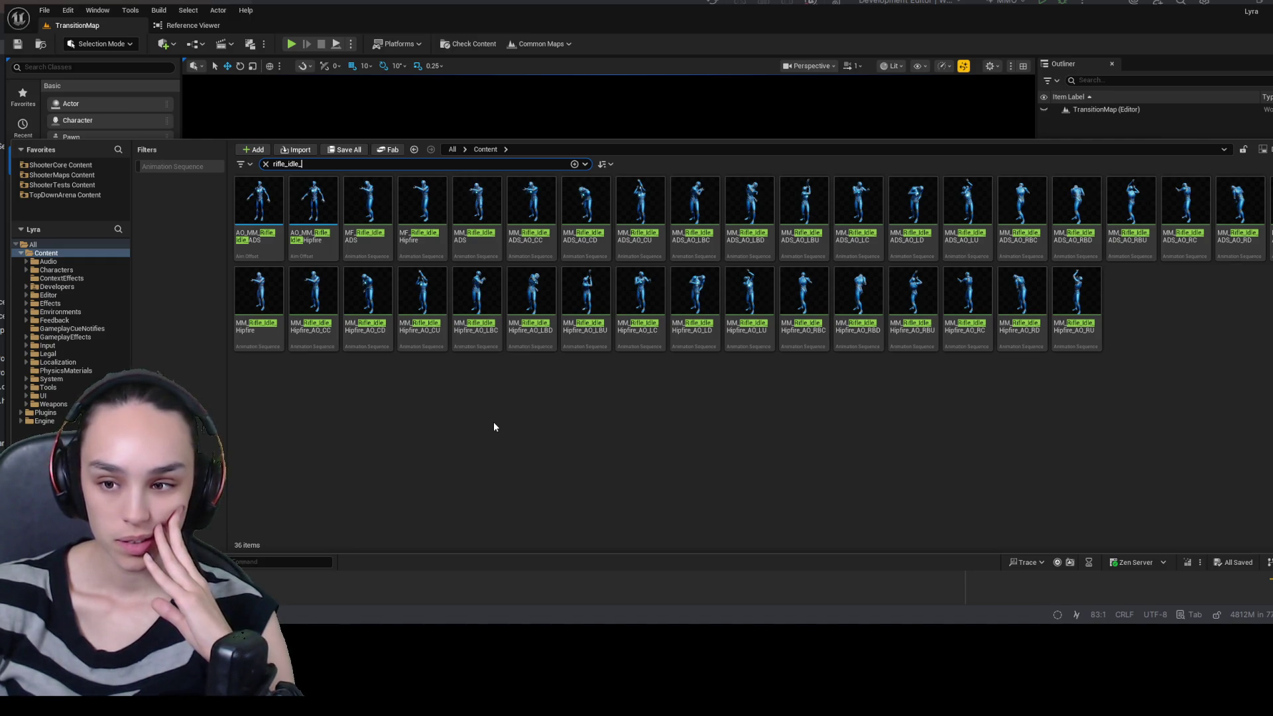
click(1077, 332)
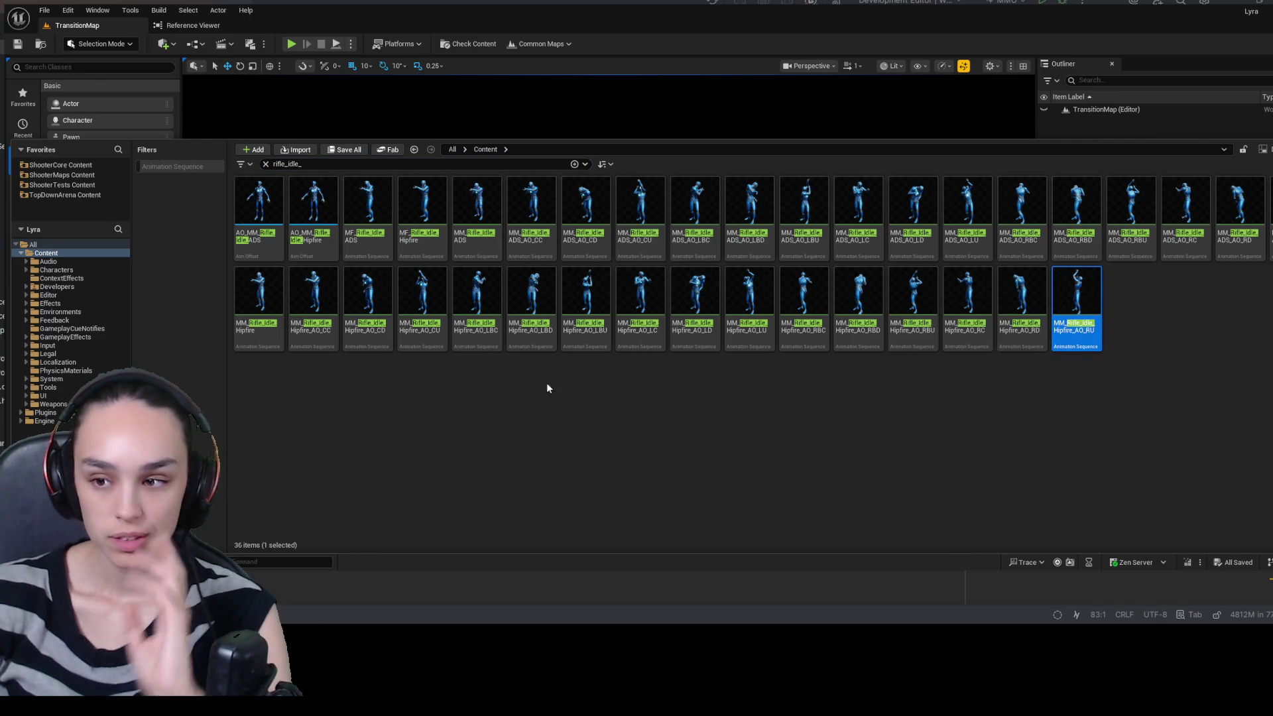
shift+click(262, 222)
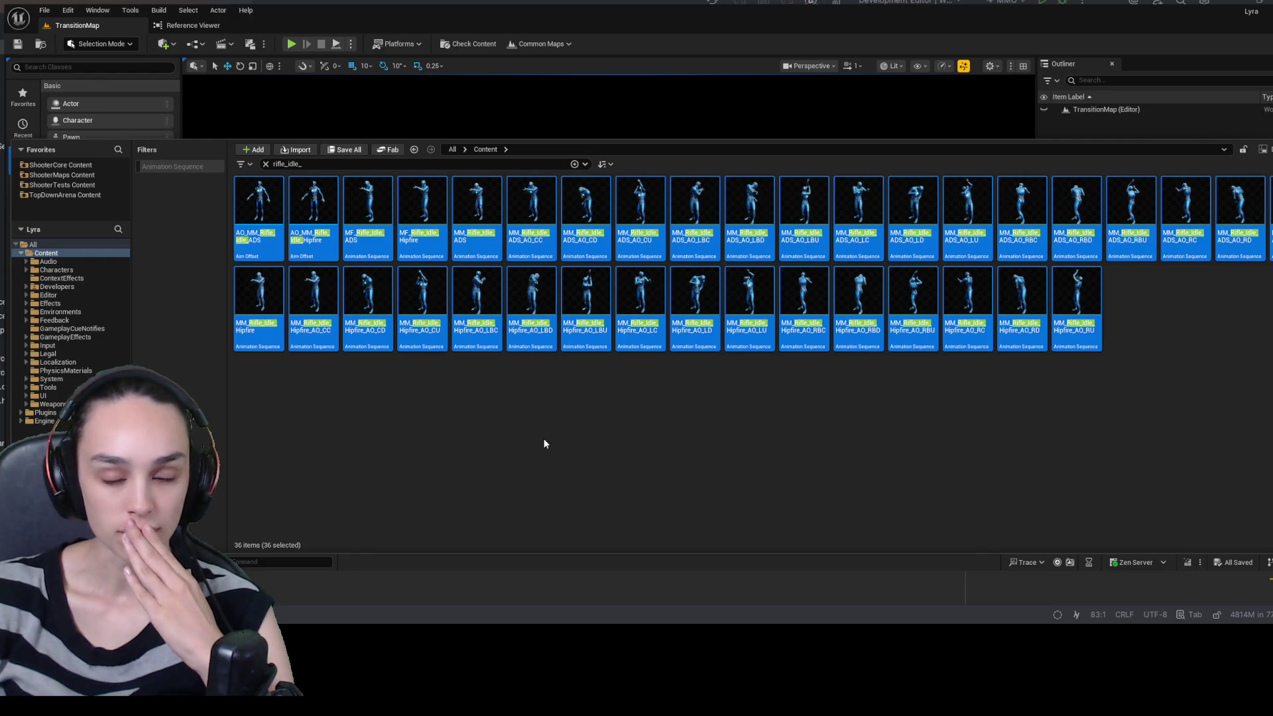
key(ctrl+space)
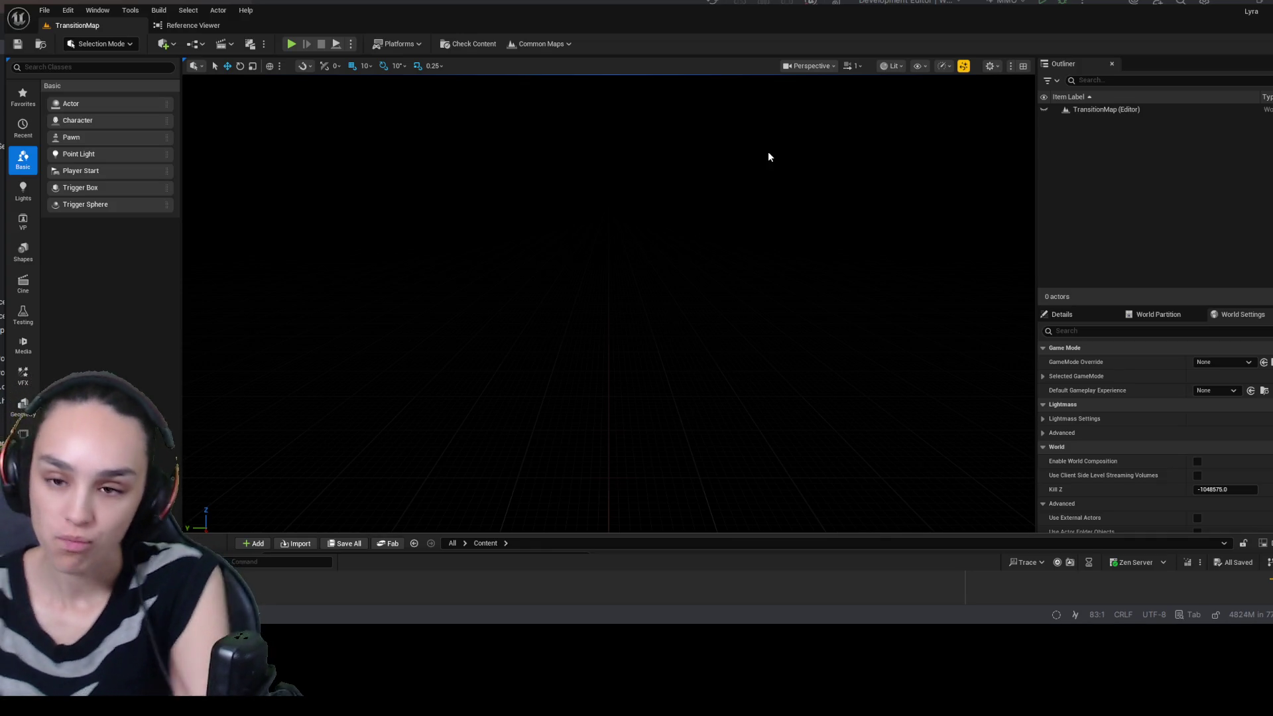
- Close the content strip, review MMOCharacter.h in Rider, and return to the editor showing HubMap
key(ctrl+space)
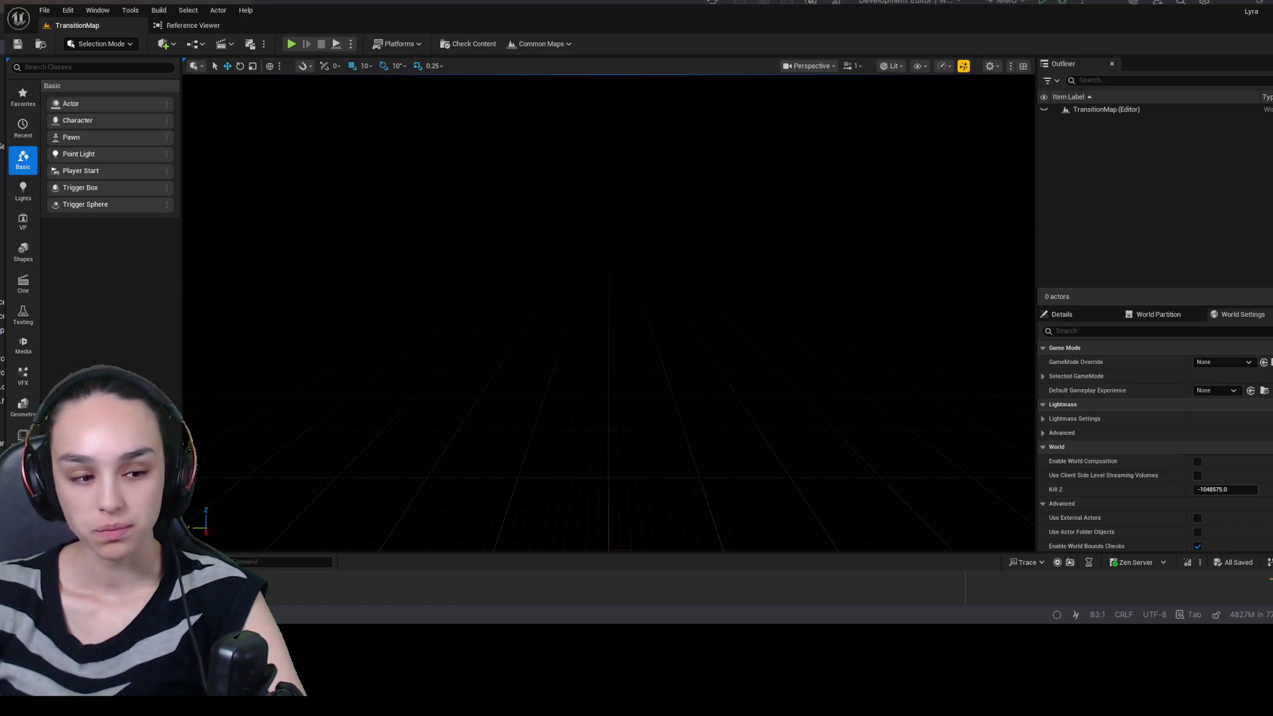
key(alt+Tab)
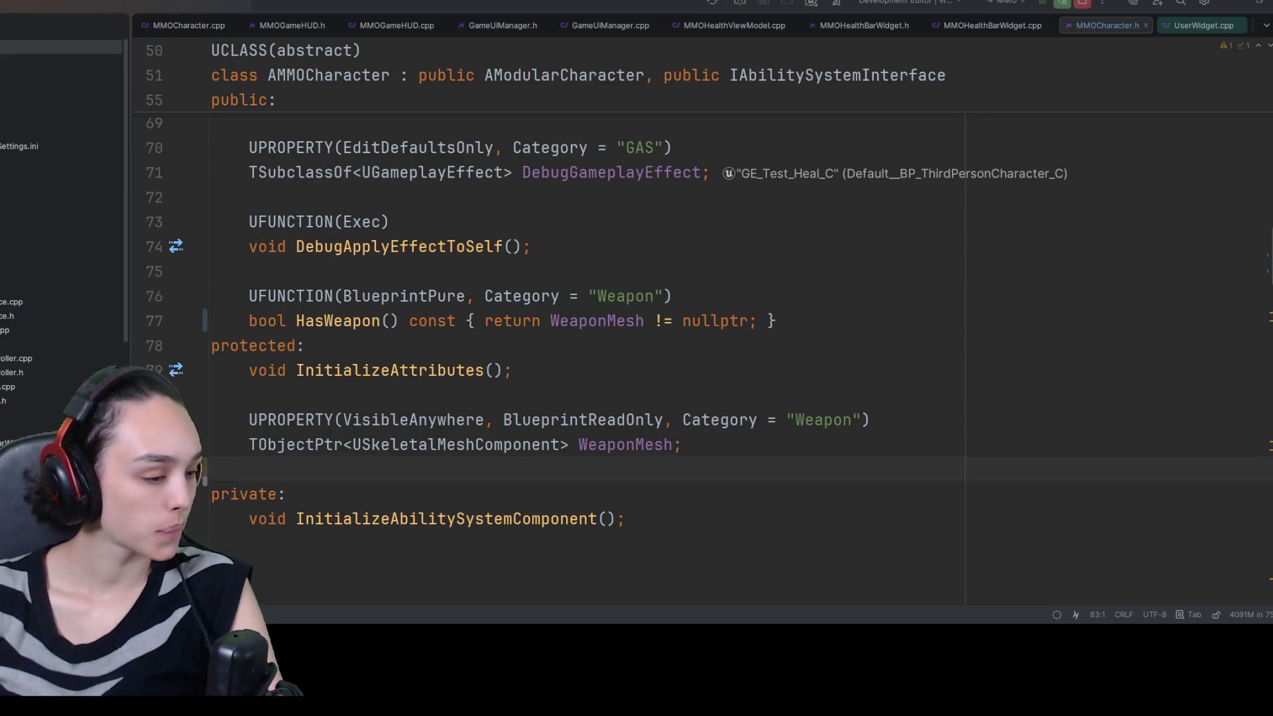
key(alt+Tab)
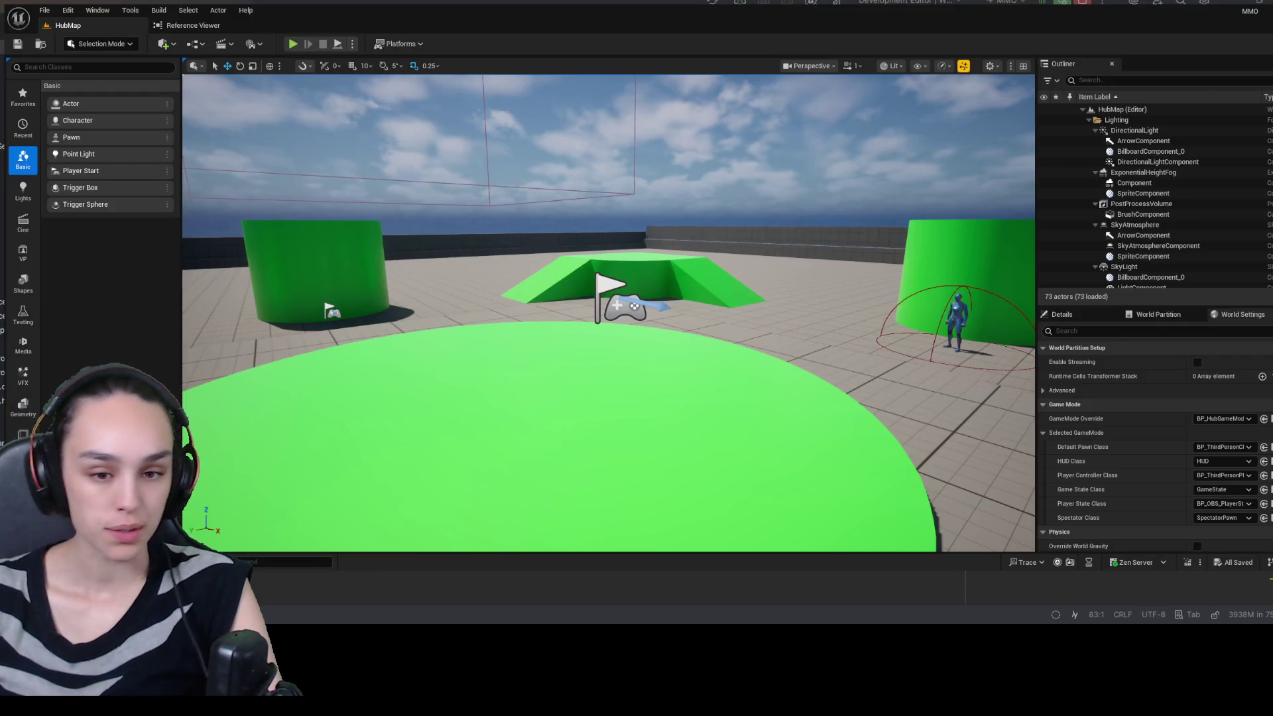
- Browse into Weapons > Rifle > Animations, then return to the Weapons folder
key(ctrl+space)
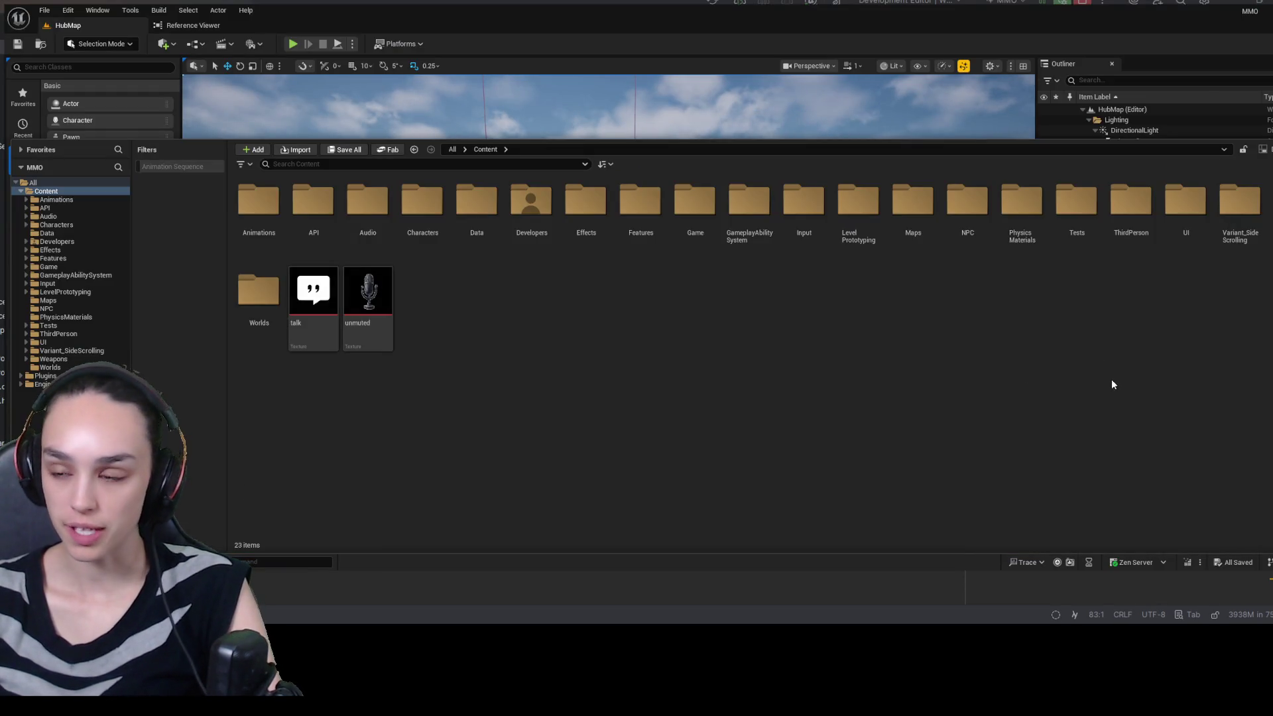
click(53, 358)
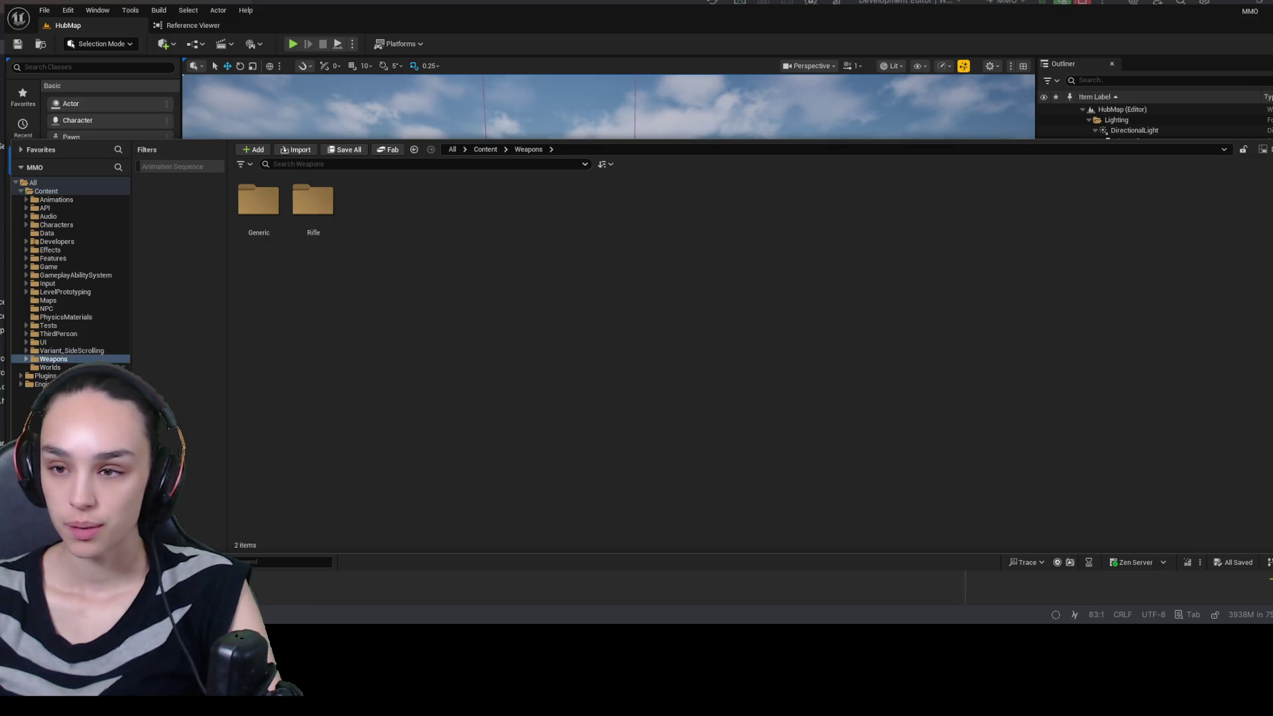
double_click(292, 208)
double_click(269, 205)
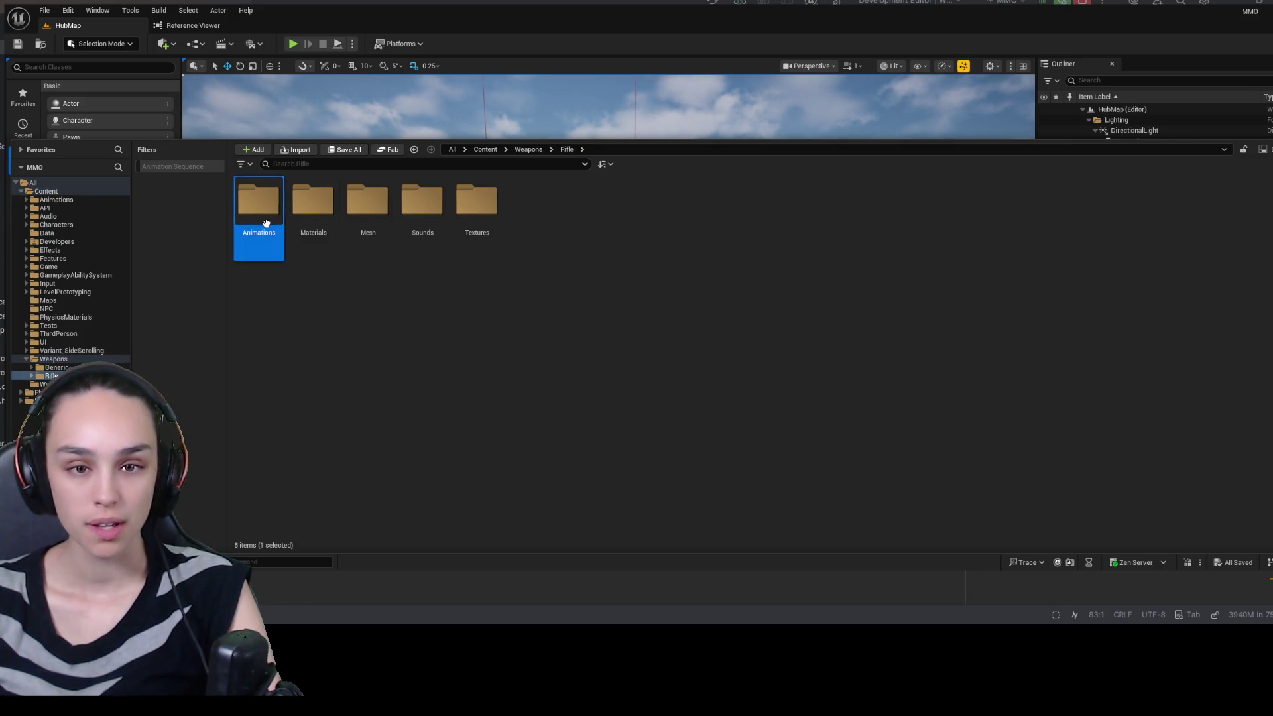
click(528, 149)
- Search for 'AO' across all Content, then clear the search filter
click(470, 169)
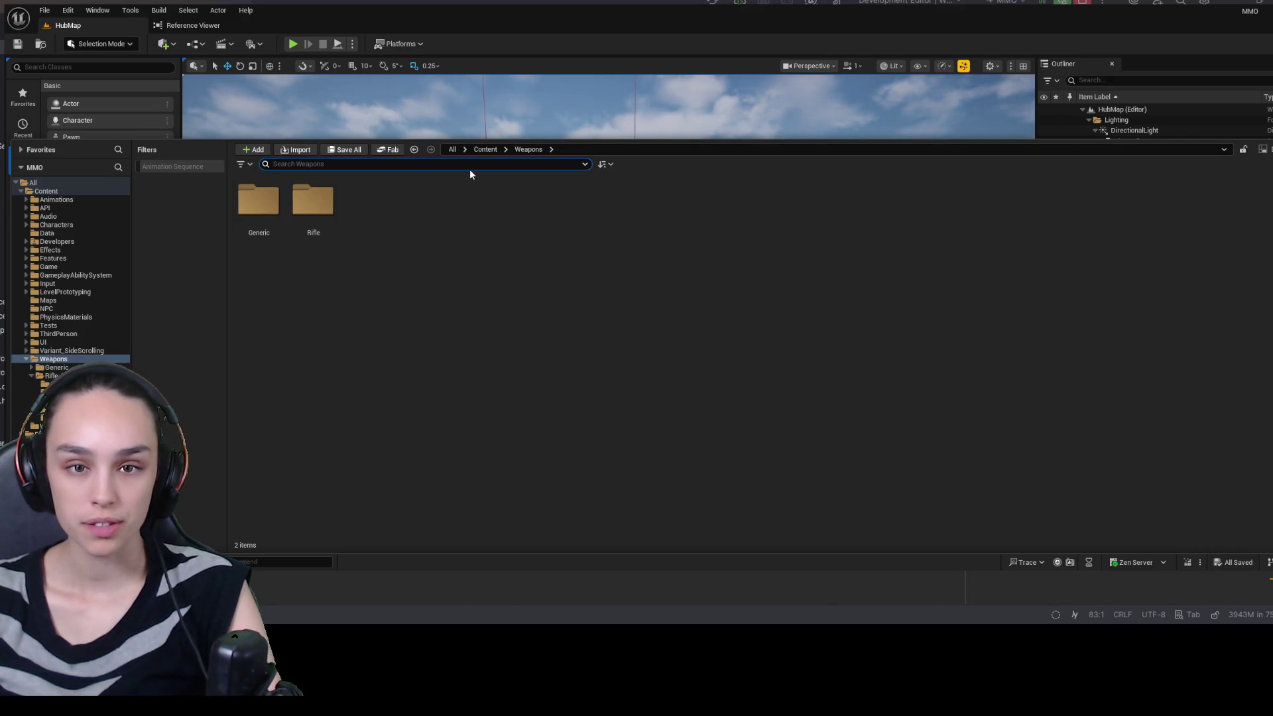
text(AO)
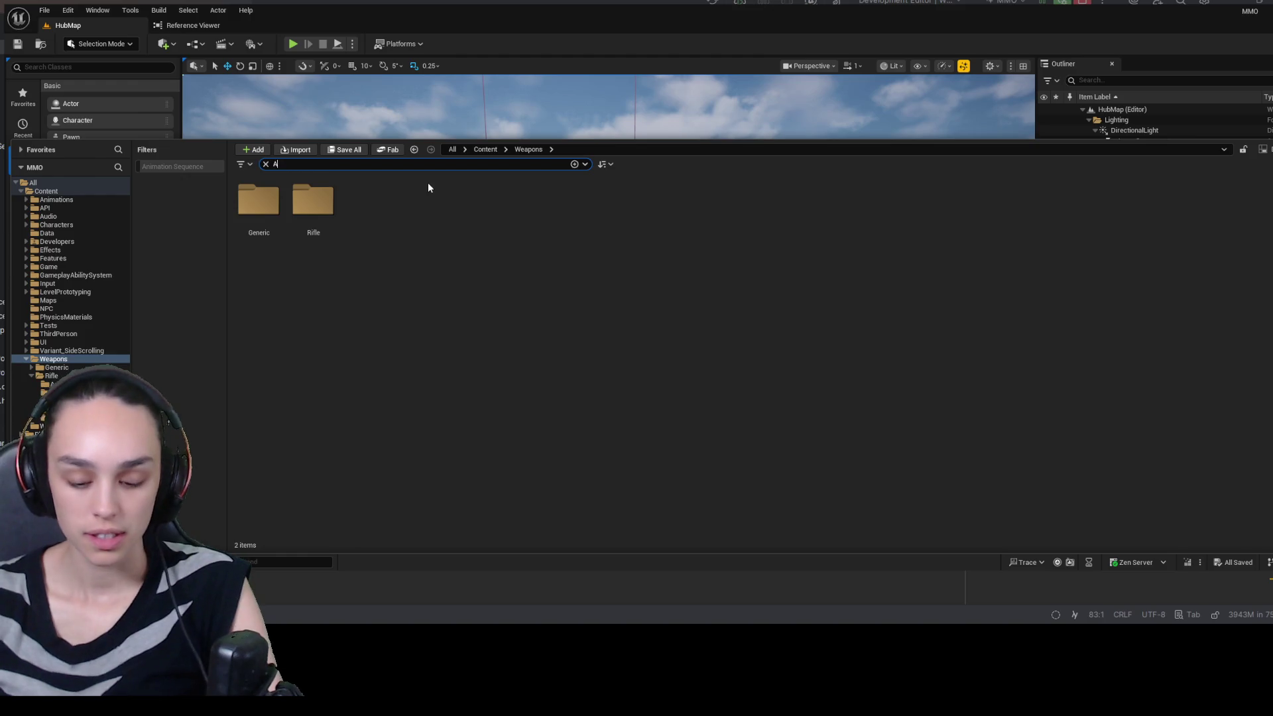
click(493, 150)
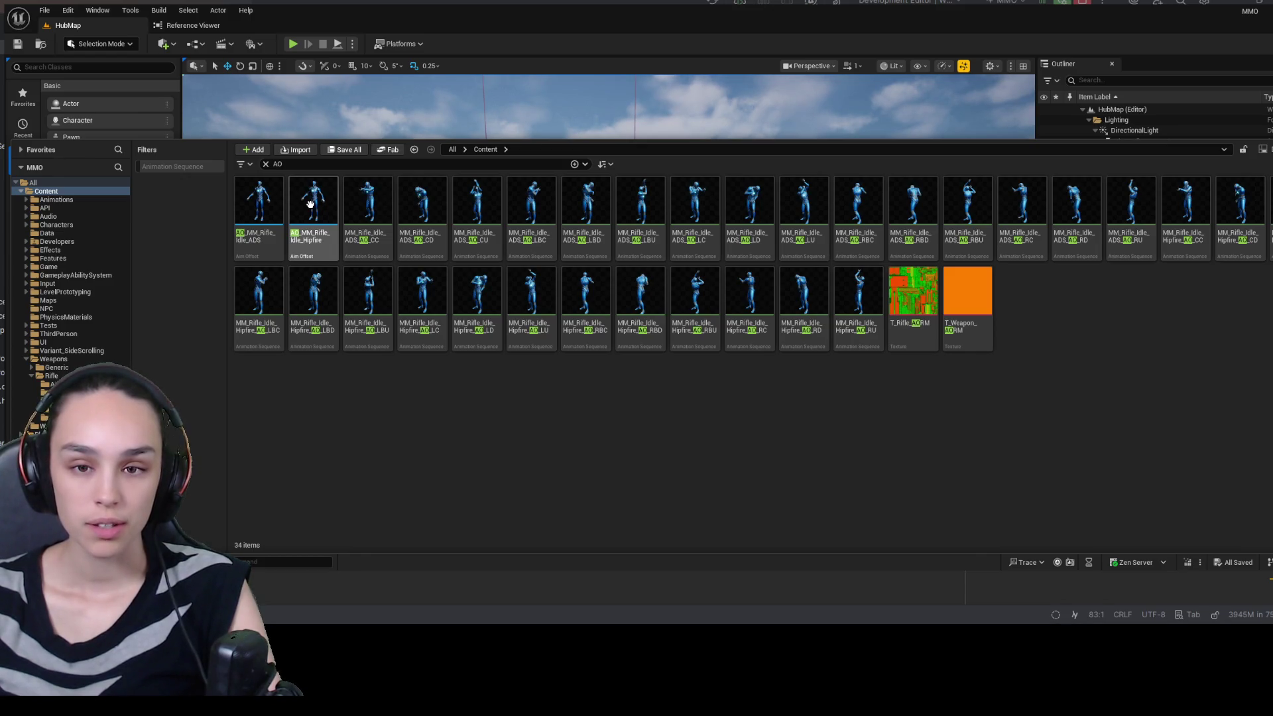
click(266, 164)
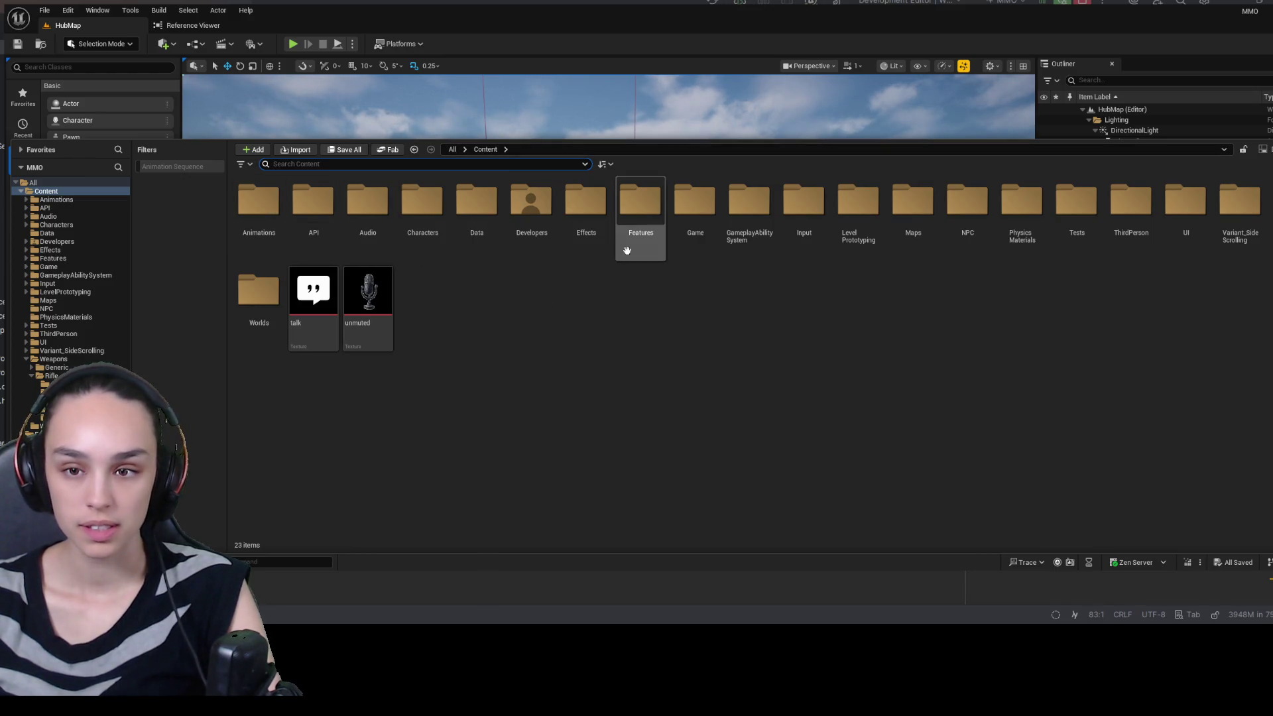
- Browse to Characters > Heroes > Mannequin > Animations > AimOffsets
double_click(423, 202)
double_click(318, 212)
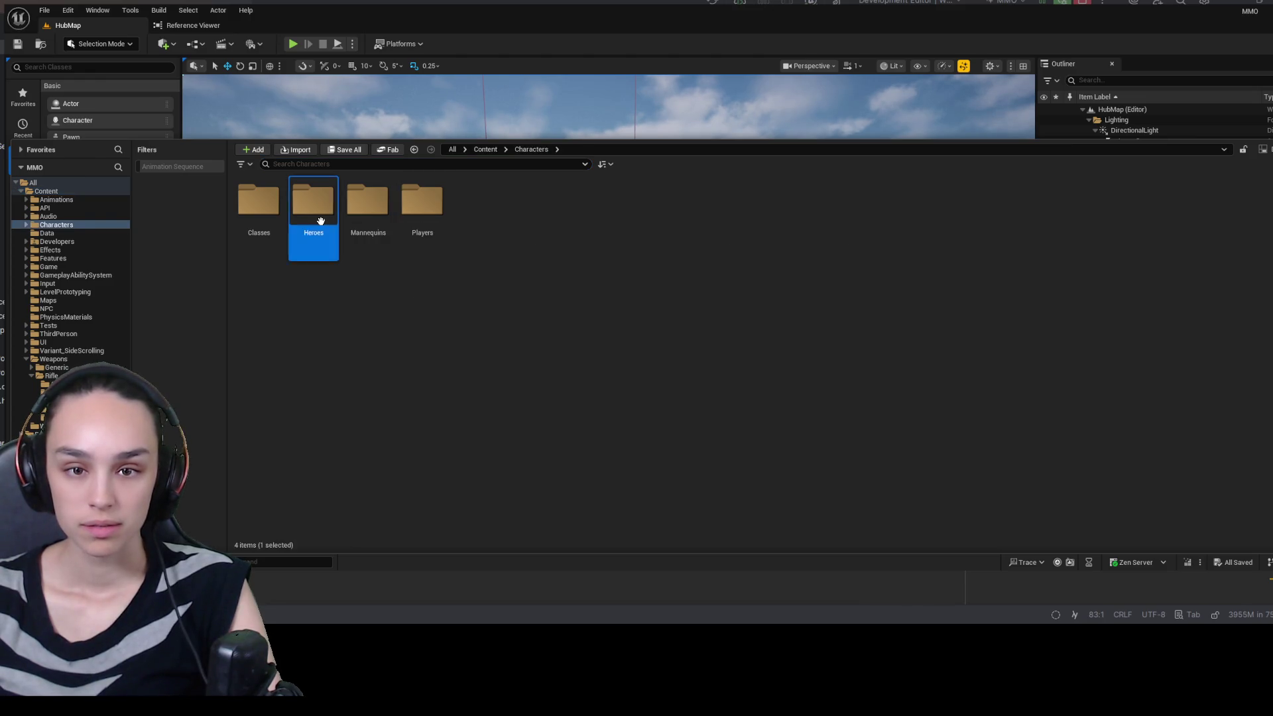
click(259, 205)
double_click(313, 202)
double_click(262, 207)
double_click(305, 212)
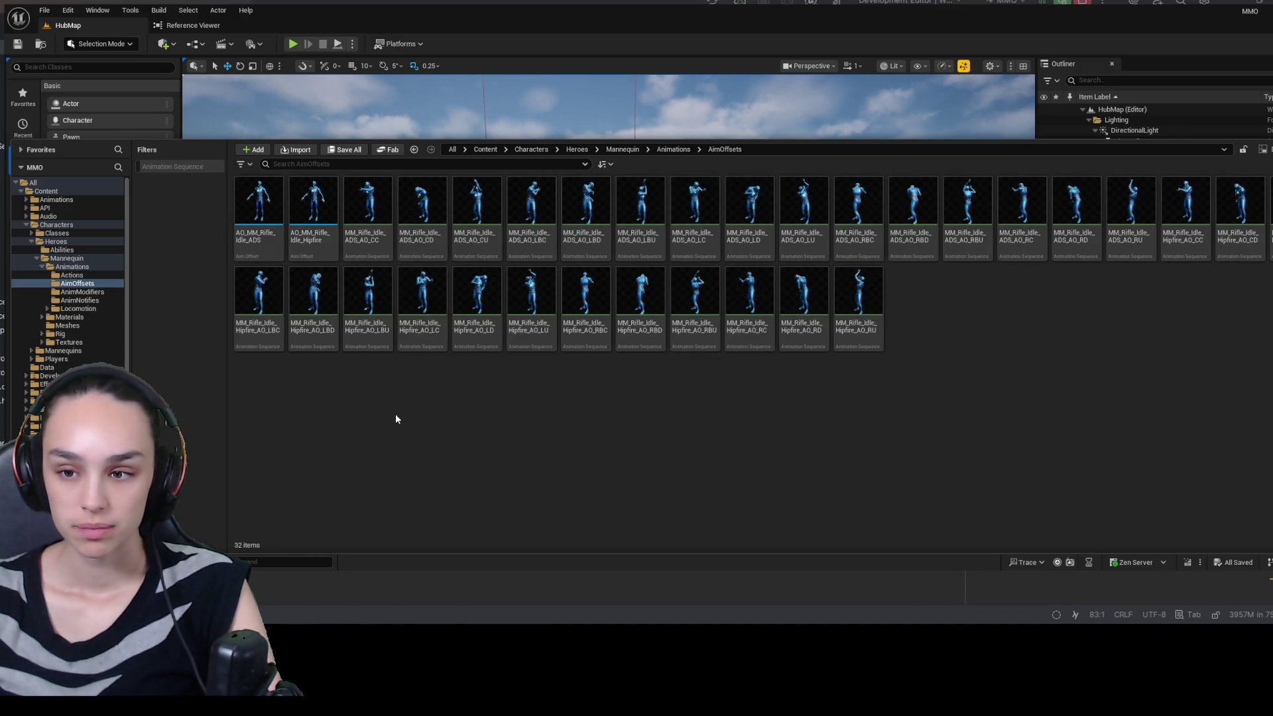
- Delete the Mannequin AimOffsets folder and return to the rifle Animations folder
click(673, 149)
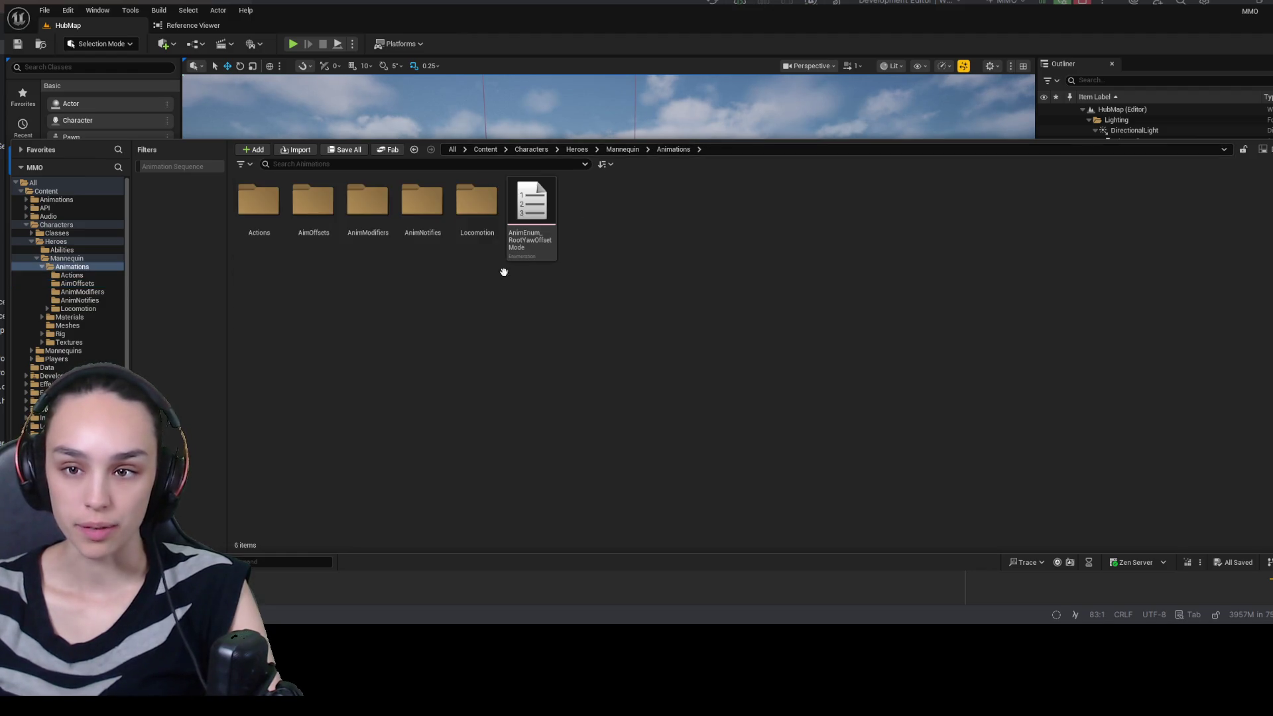
click(319, 217)
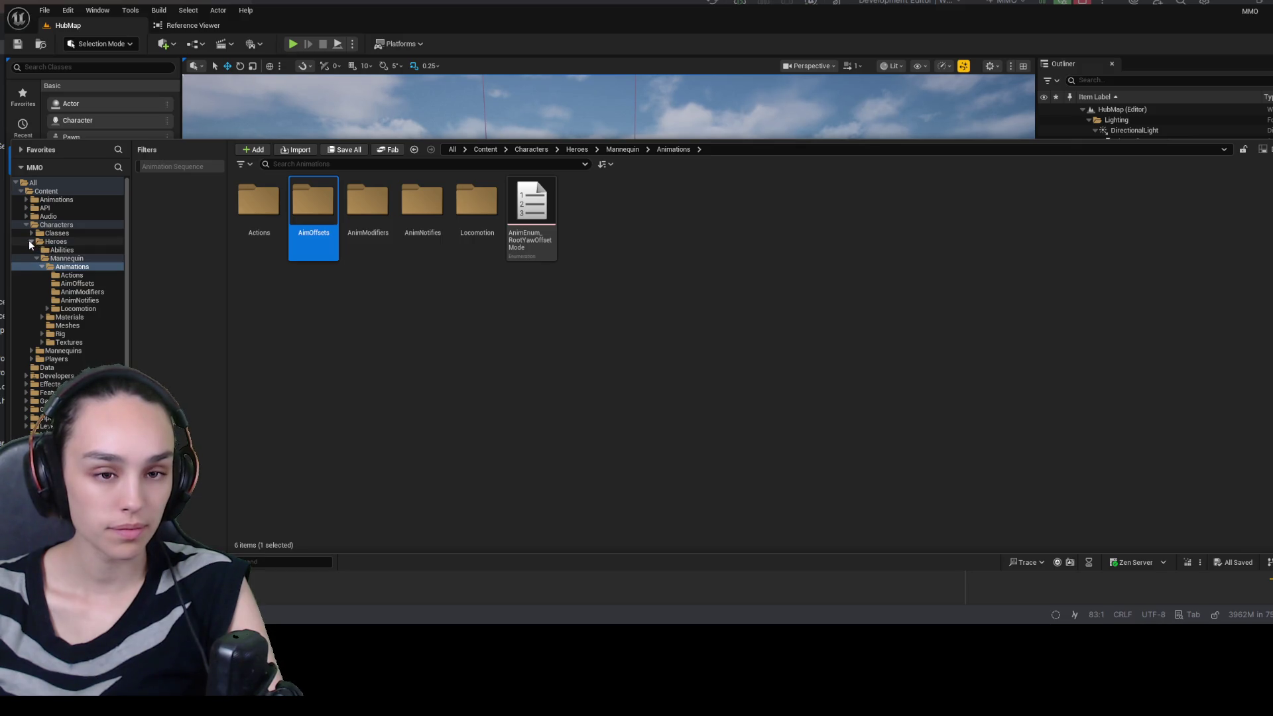
scroll(53, 349, down, 1)
scroll(53, 348, down, 2)
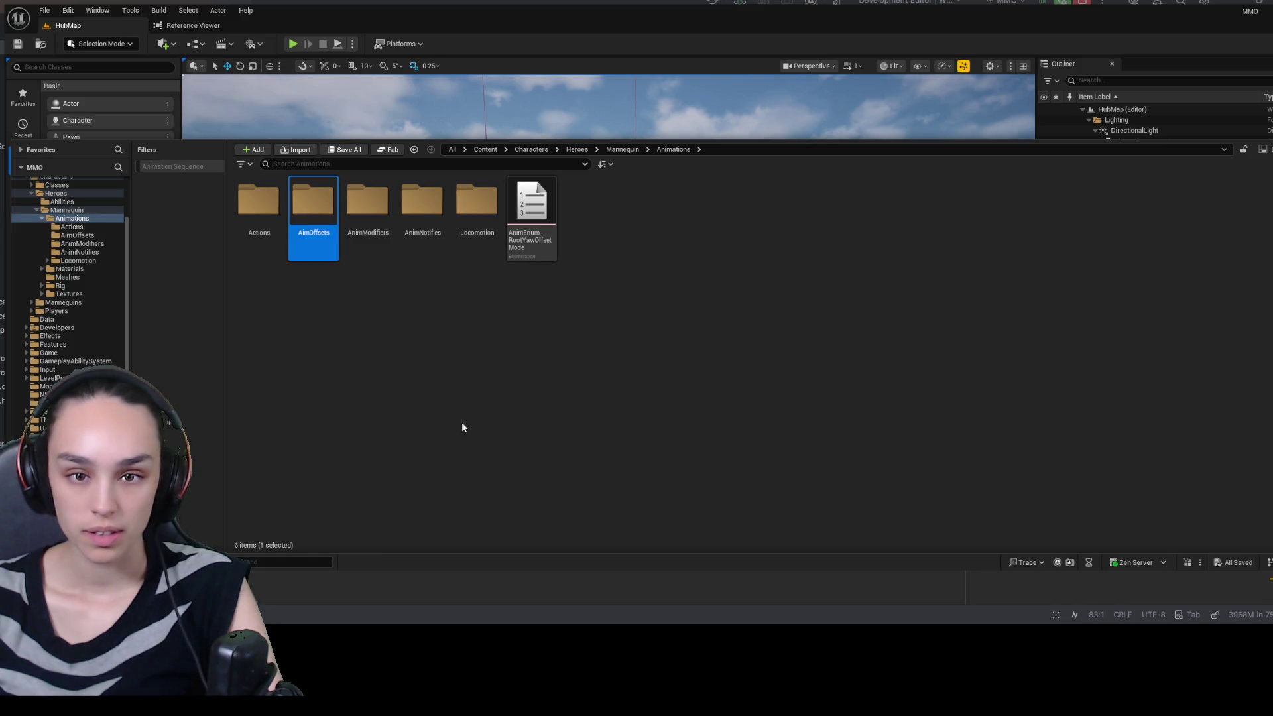
key(Delete)
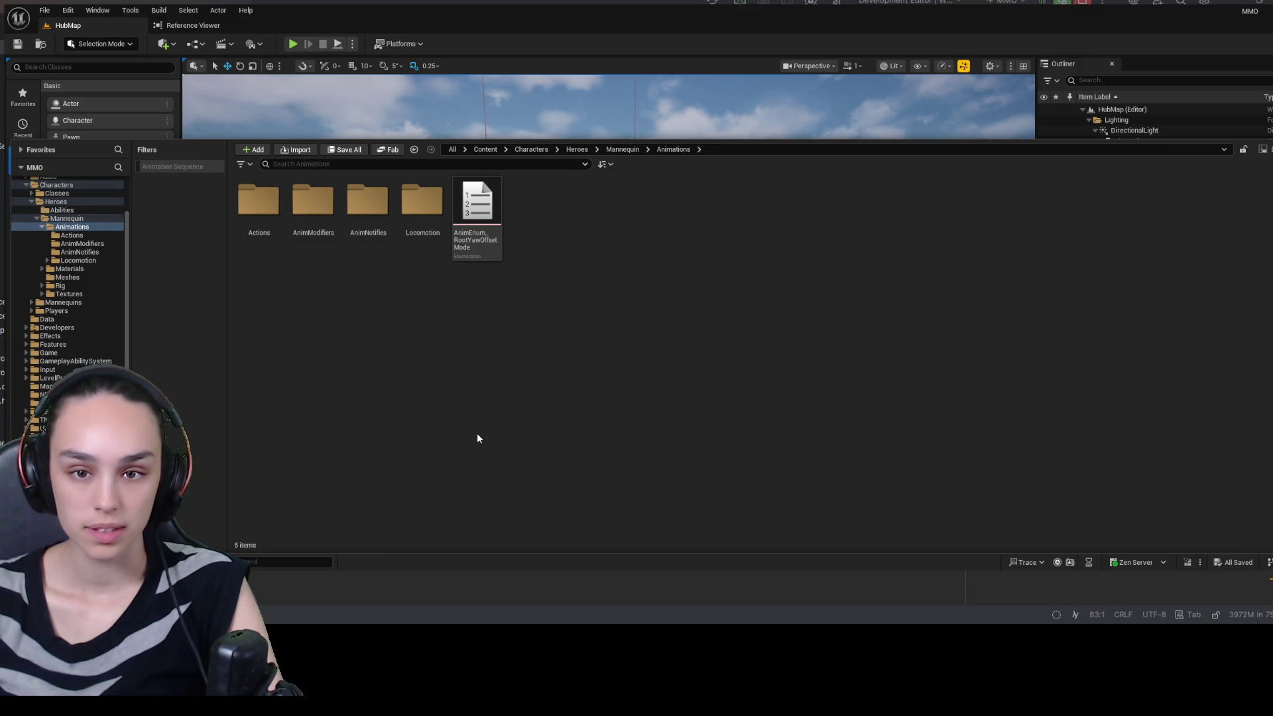
key(alt+Left)
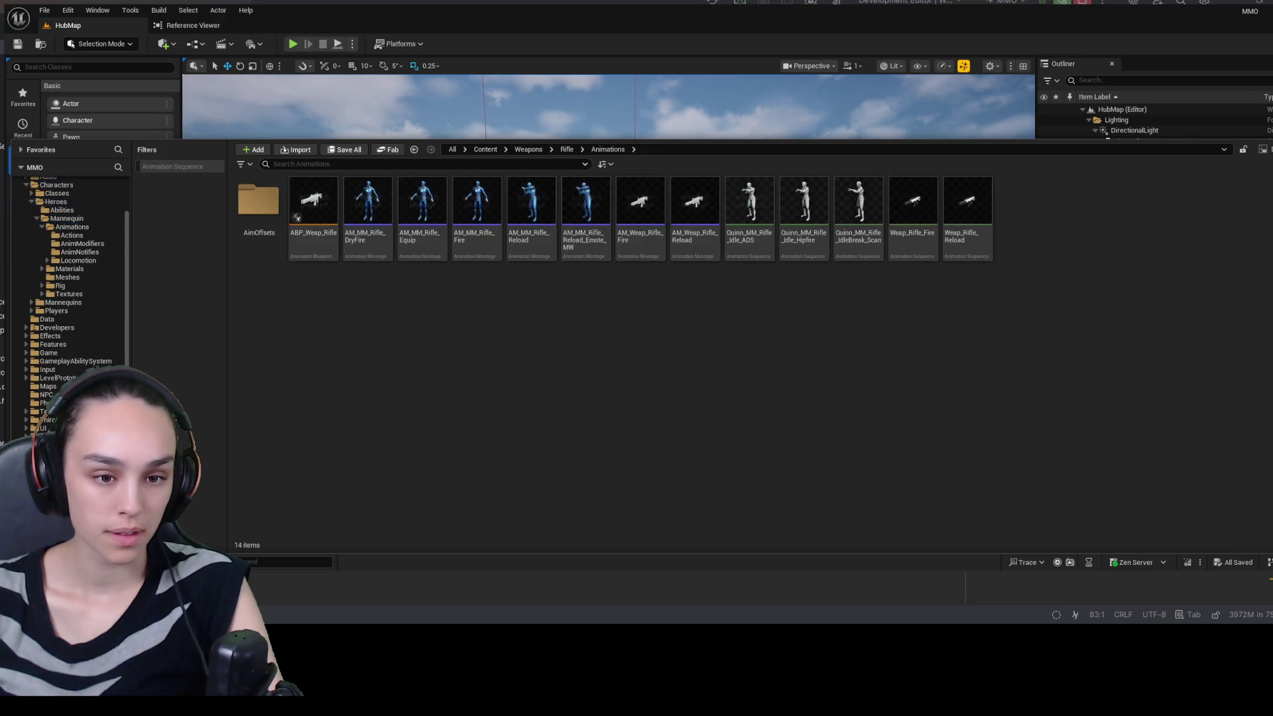
double_click(273, 206)
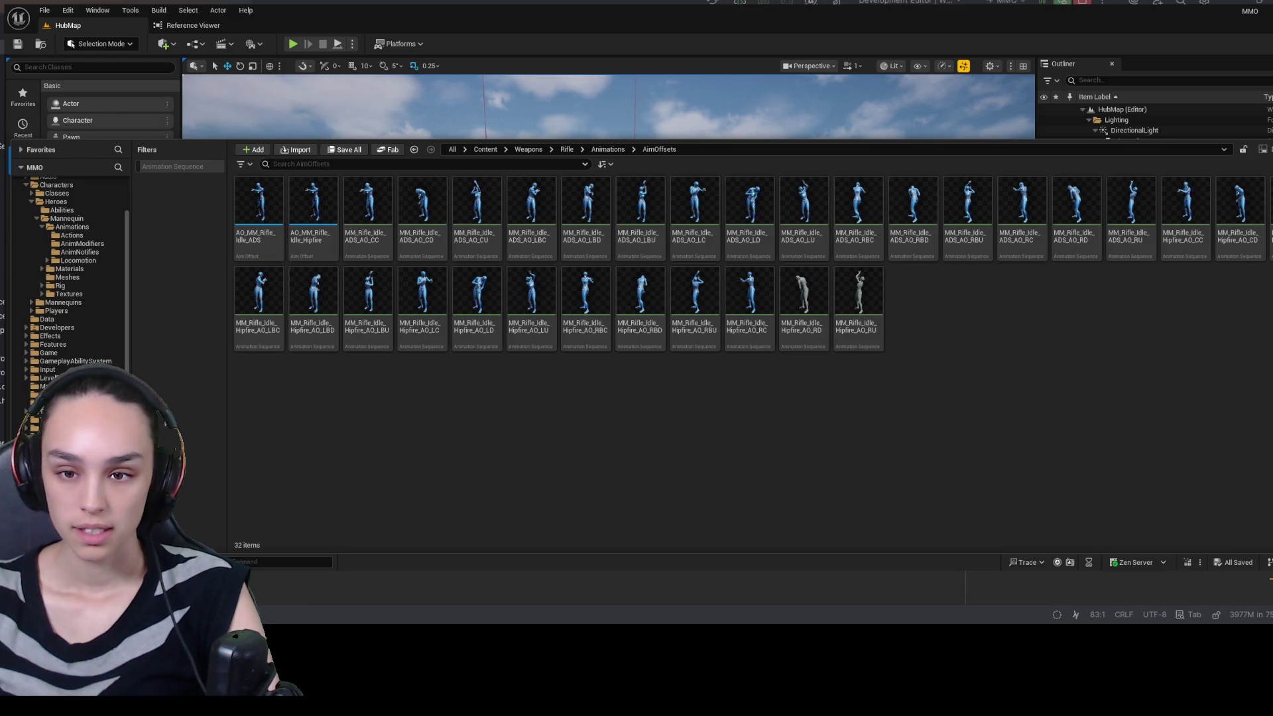
click(335, 166)
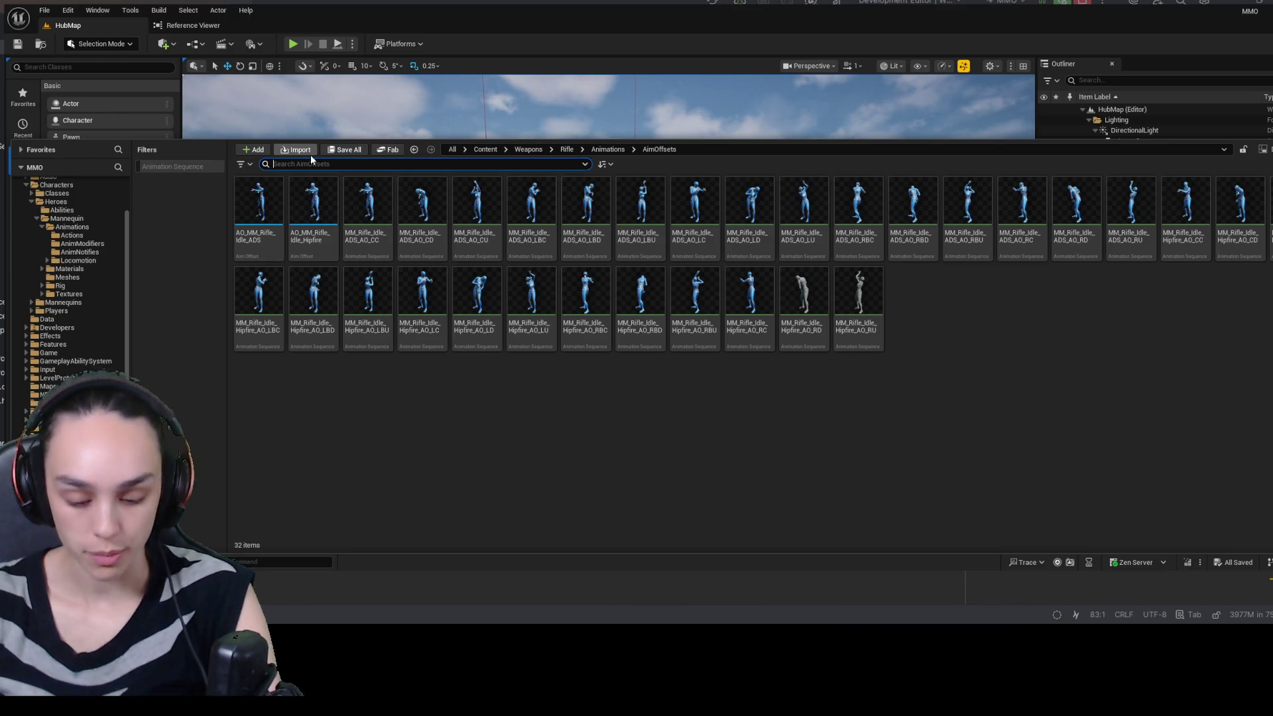
text(hipfire)
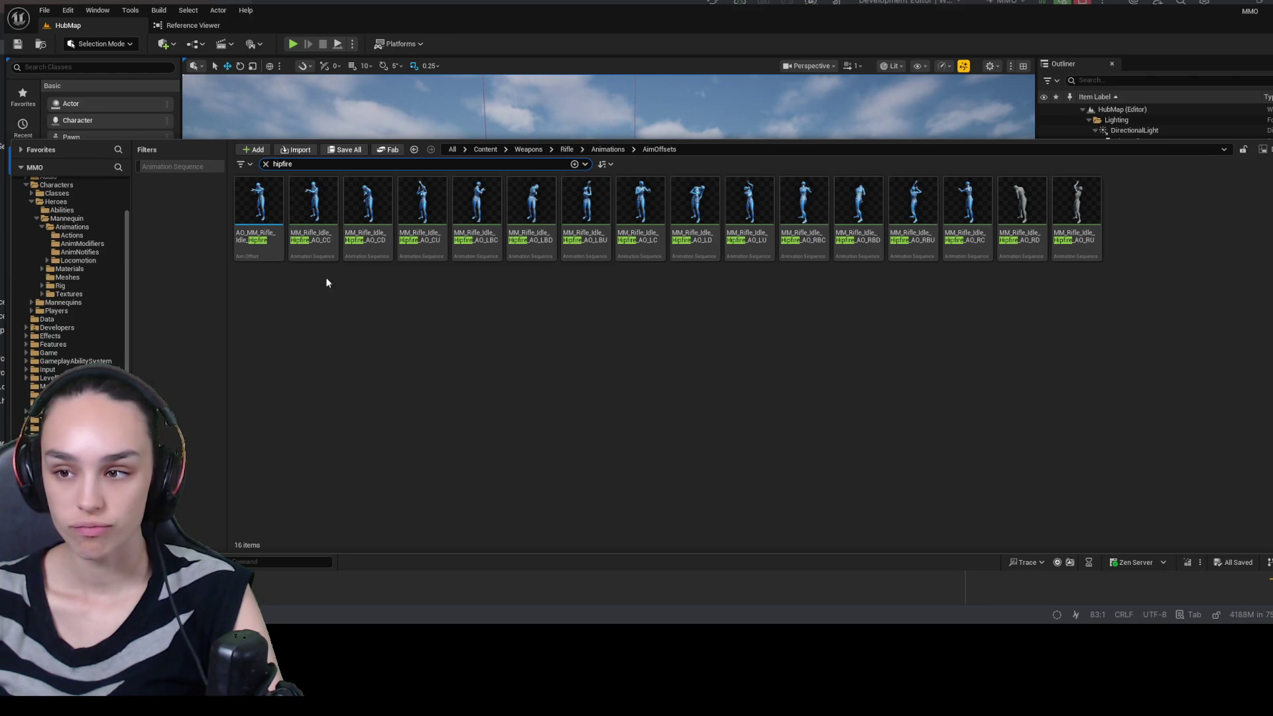
click(608, 150)
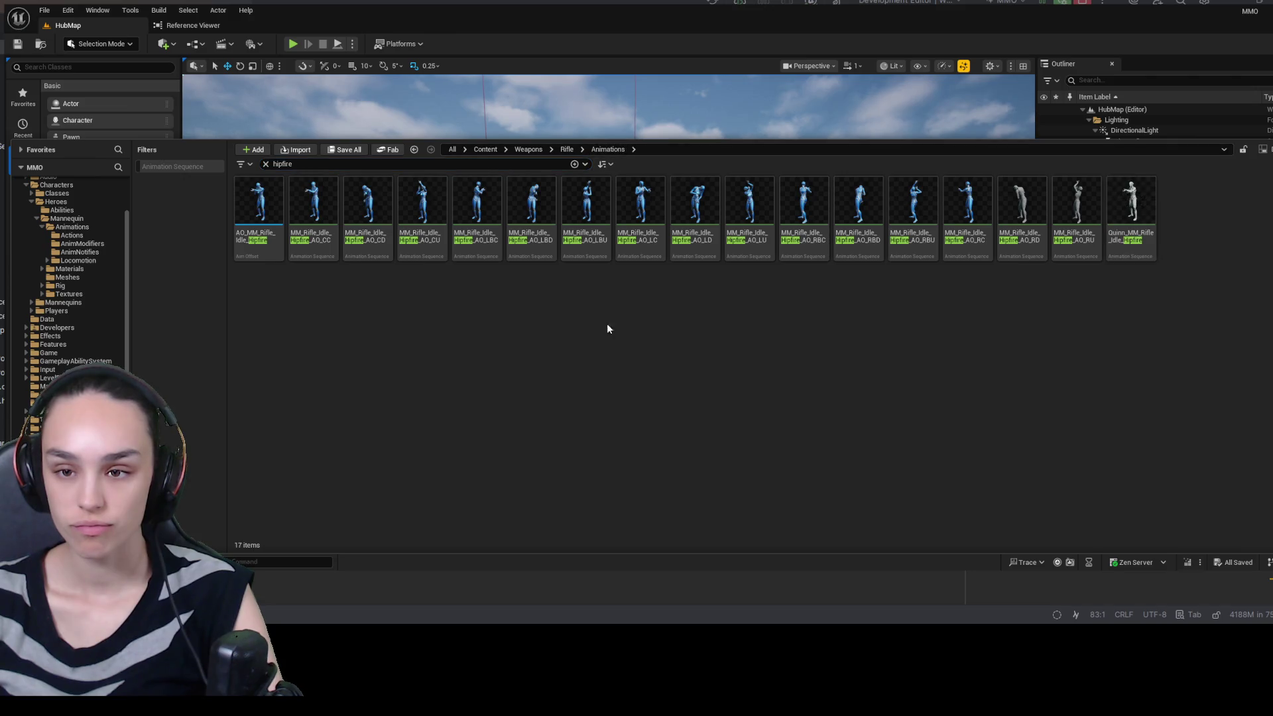
click(265, 164)
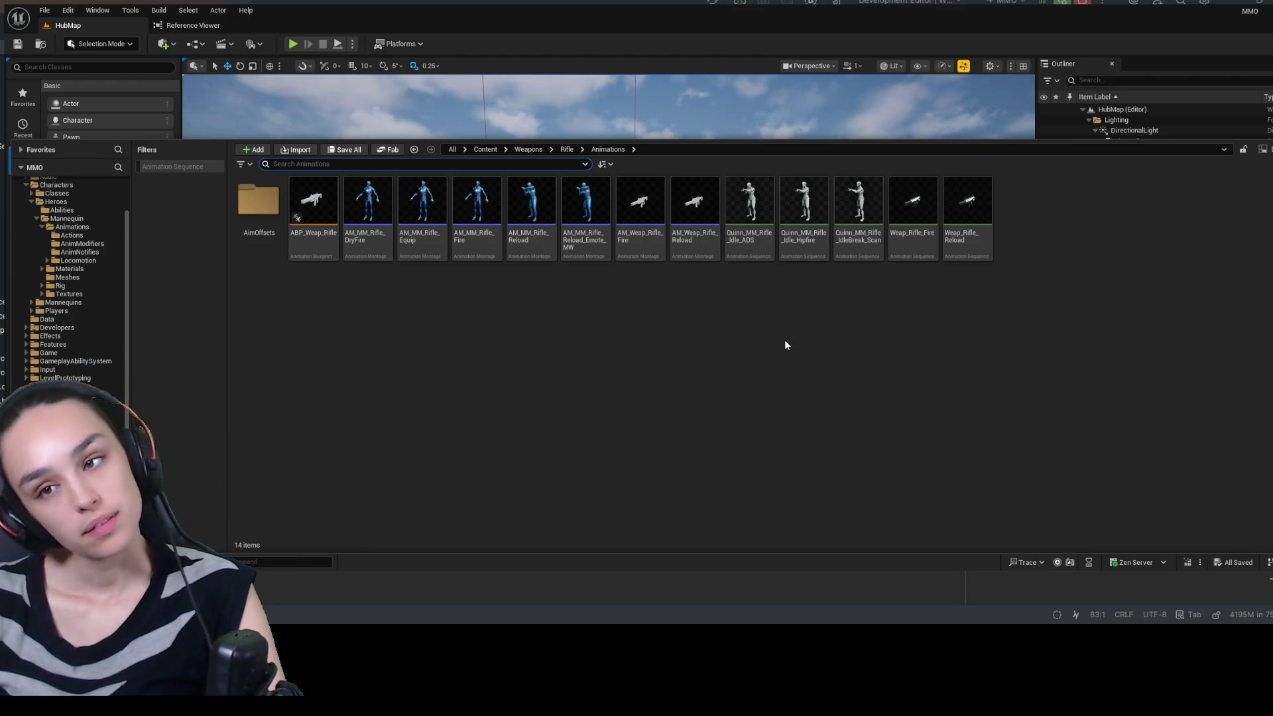
click(754, 220)
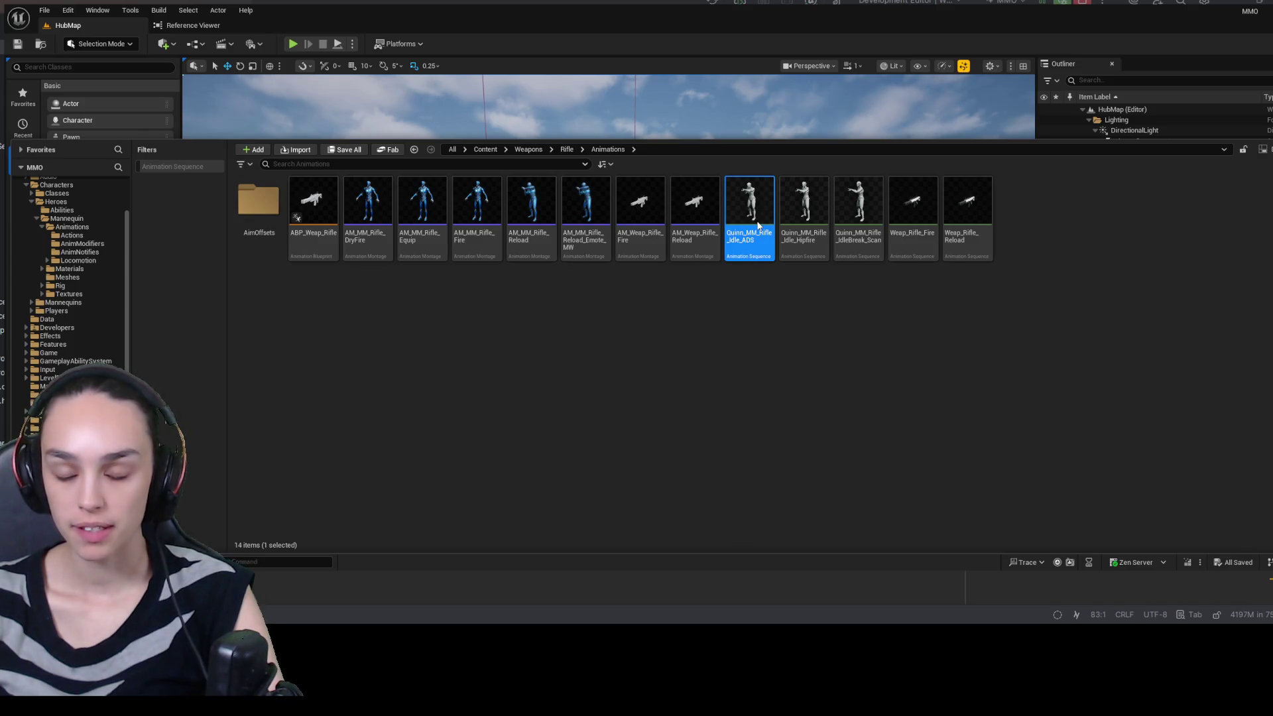
- Create a new folder named Quinn in the rifle Animations folder
key(ctrl+space)
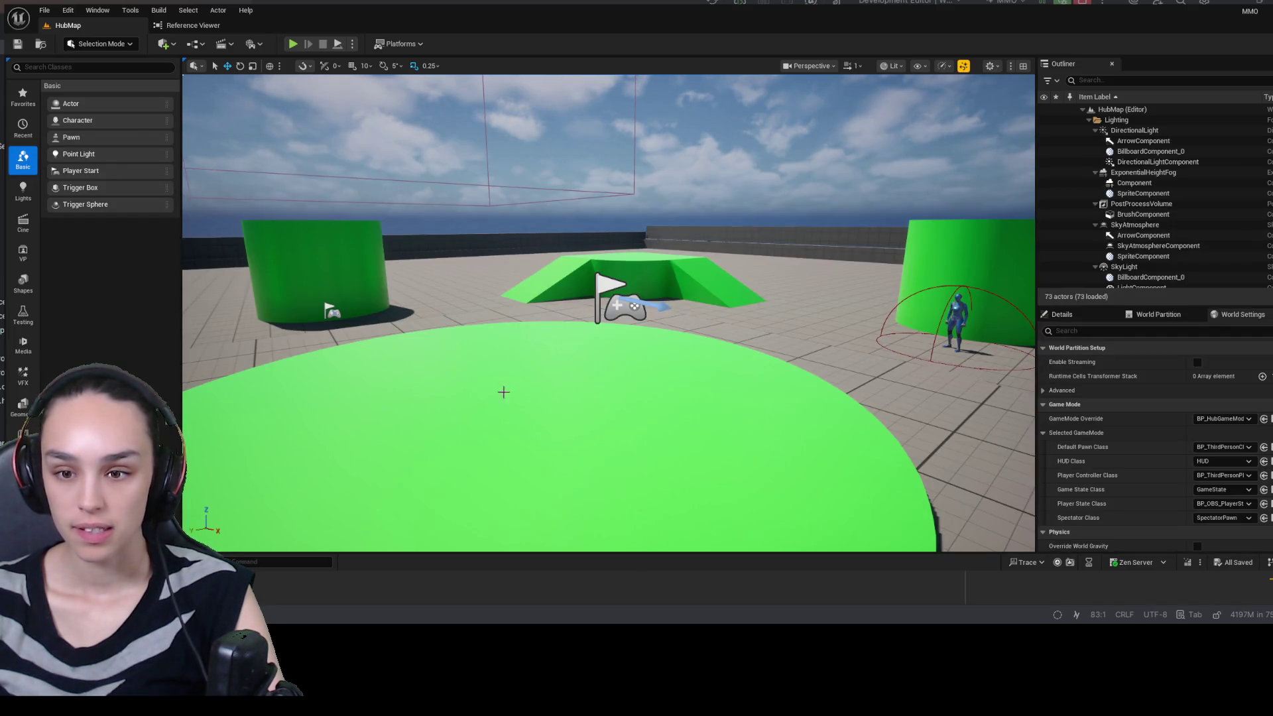
key(ctrl+space)
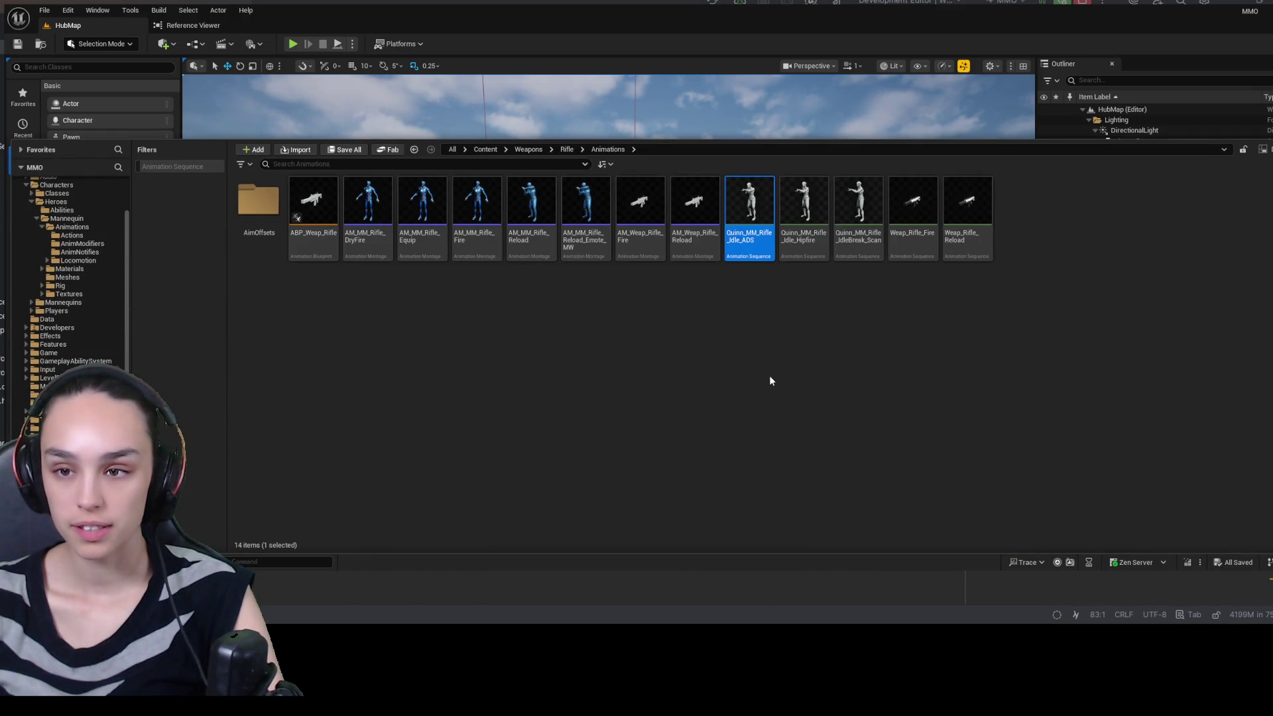
click(809, 314)
key(ctrl+shift+n)
text(Quinn)
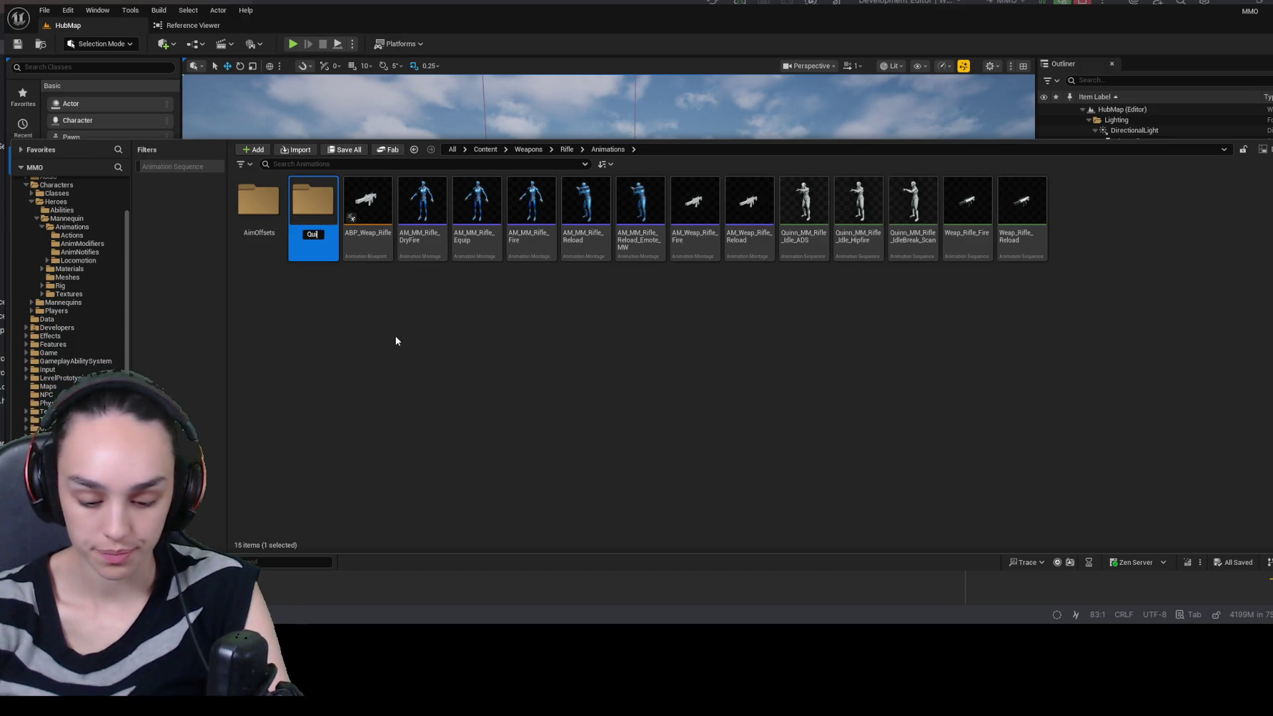
key(Return)
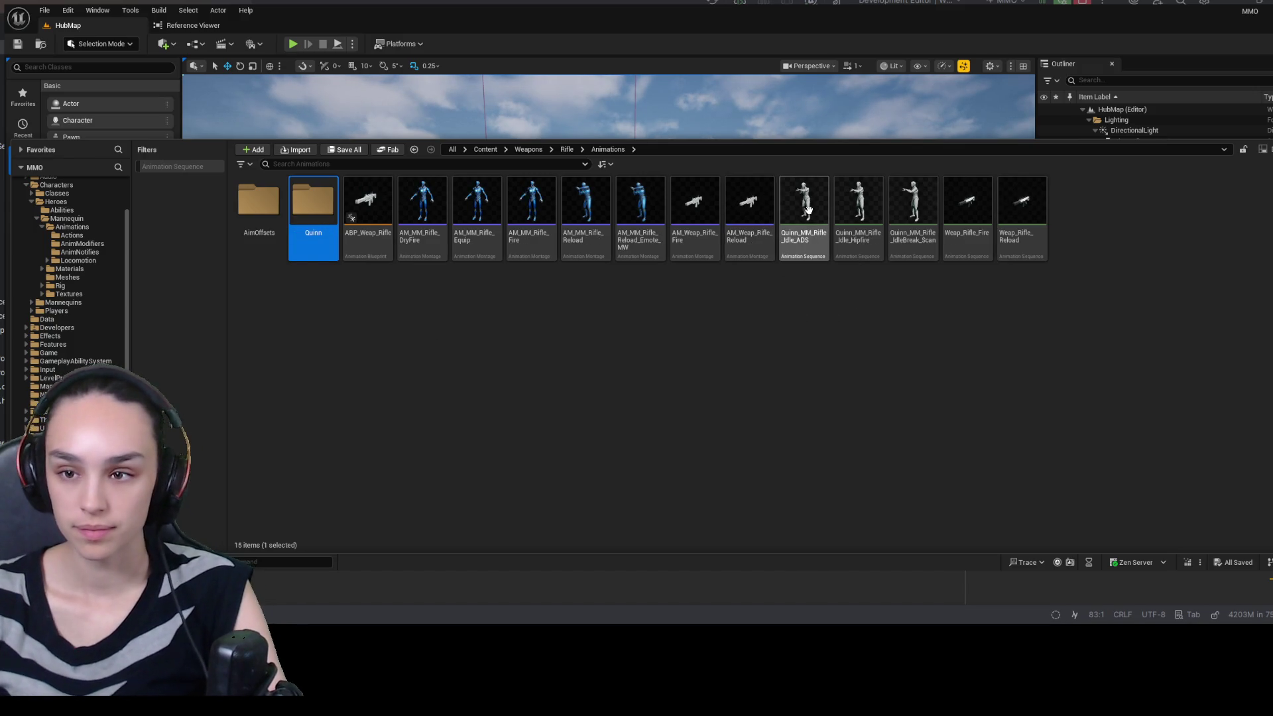
- Move the three Quinn_MM_Rifle animations into the Quinn folder
click(804, 211)
shift+click(913, 209)
drag(822, 213, 304, 202)
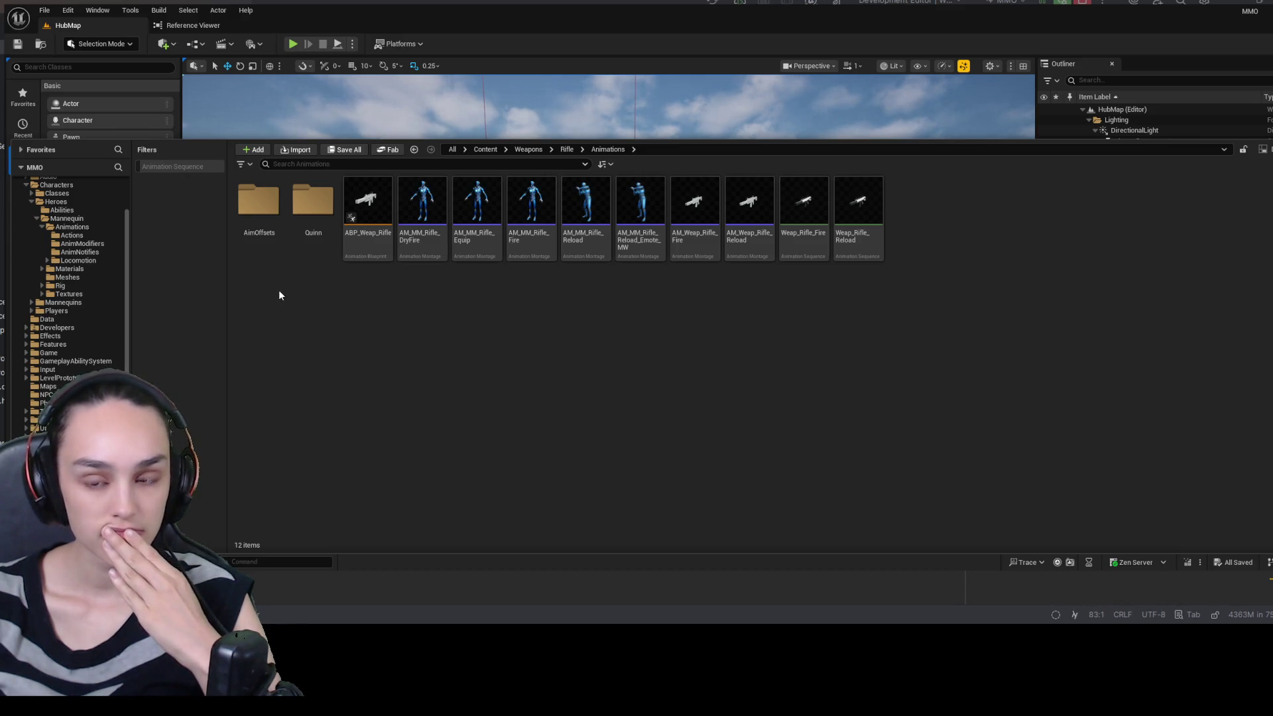
- Create an AimOffsets folder inside the Quinn folder
double_click(259, 202)
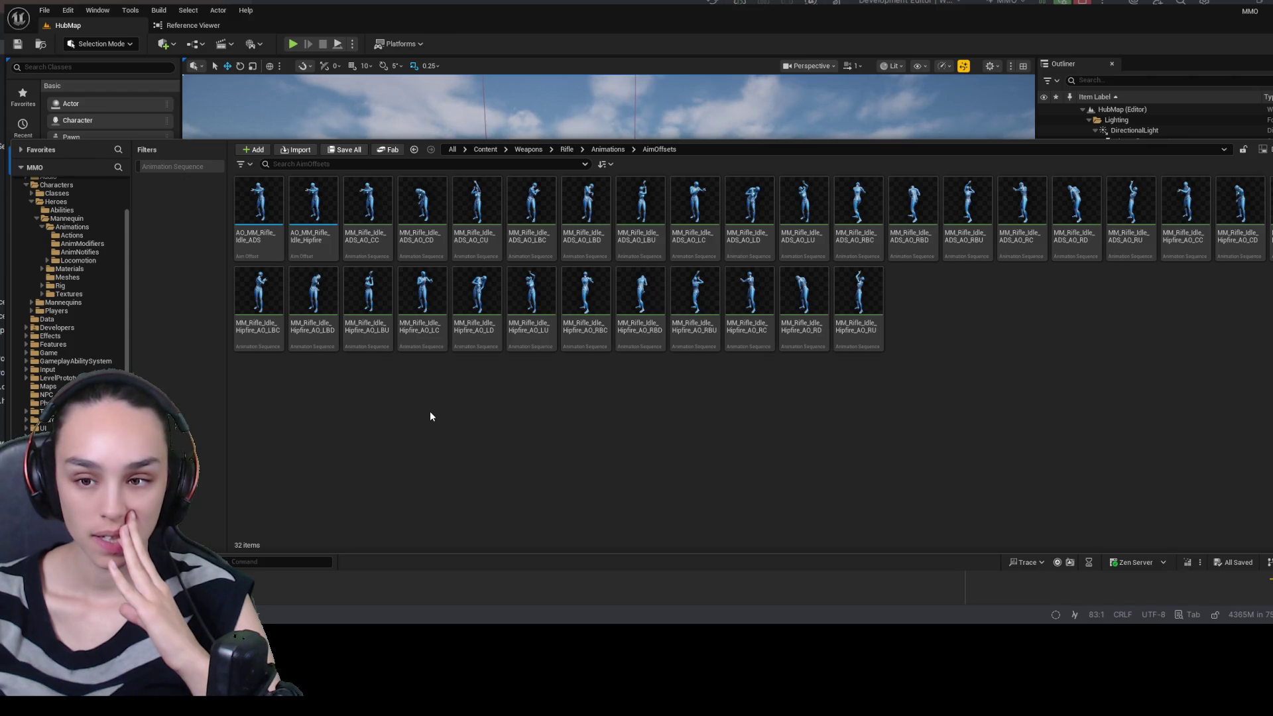
click(606, 149)
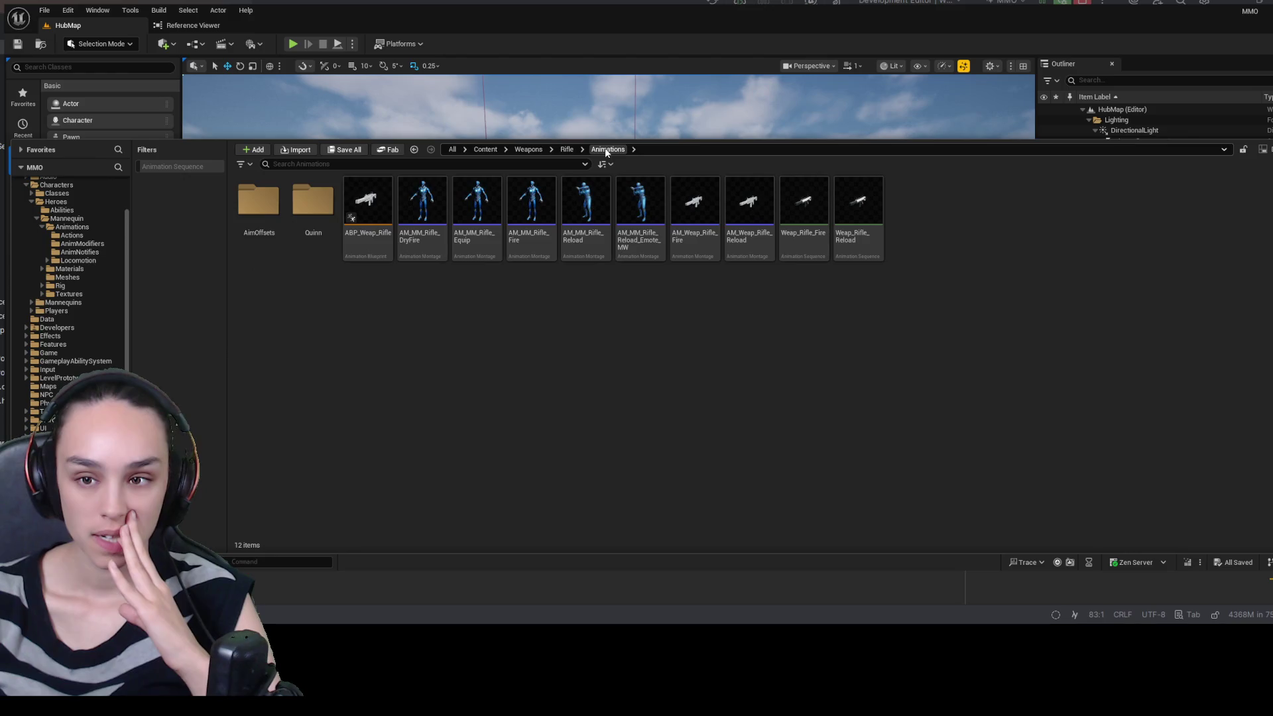
double_click(313, 202)
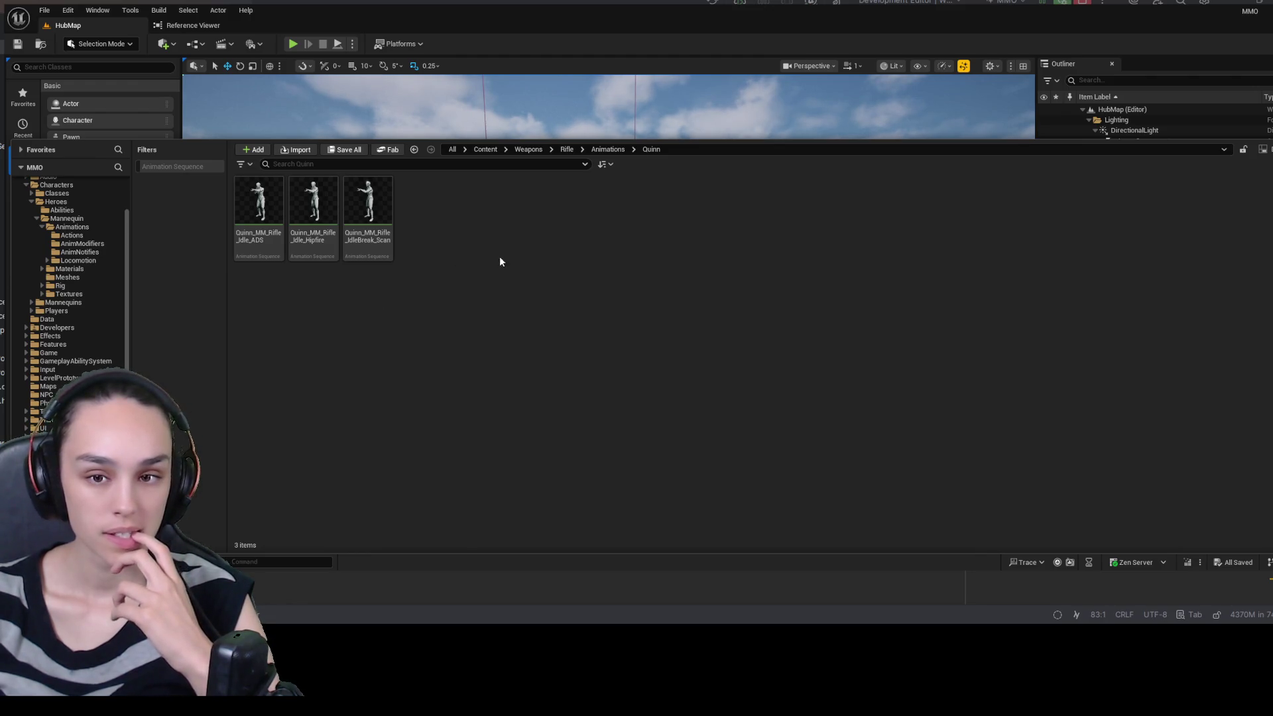
key(ctrl+shift+n)
text(AimOffsets)
key(Return)
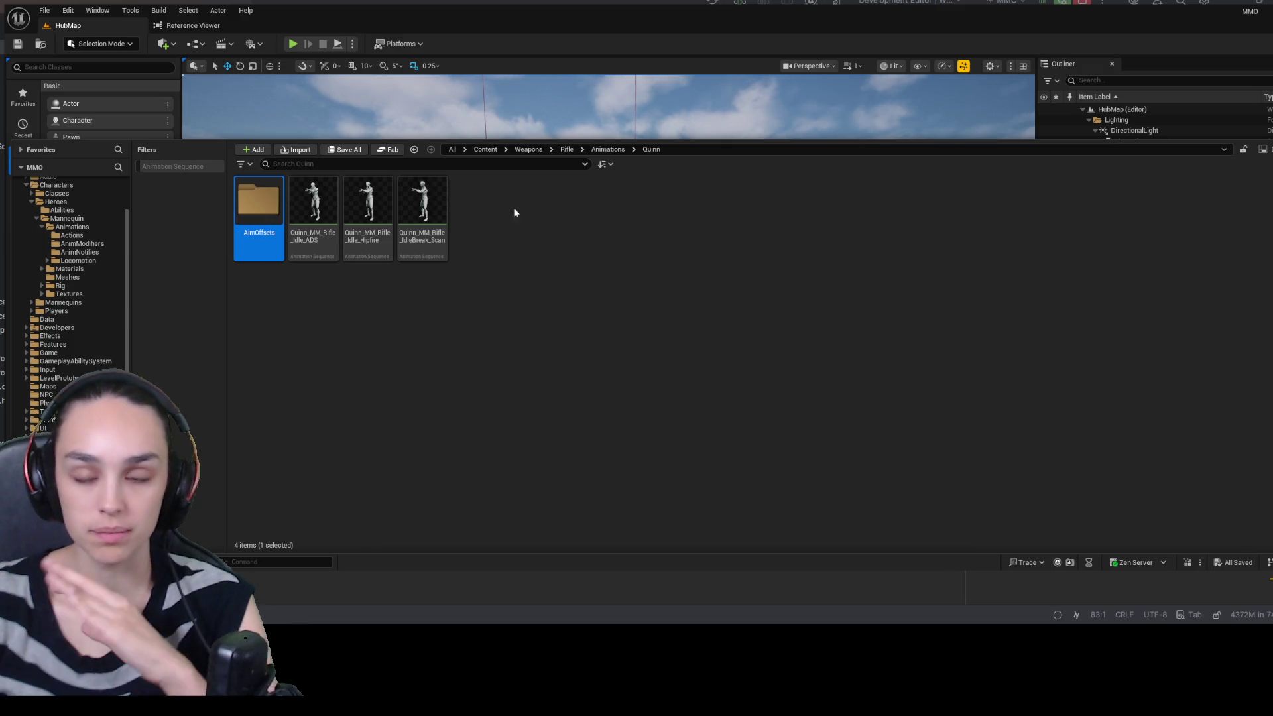
- In the rifle AimOffsets folder, clear the search and select all 32 assets
click(583, 273)
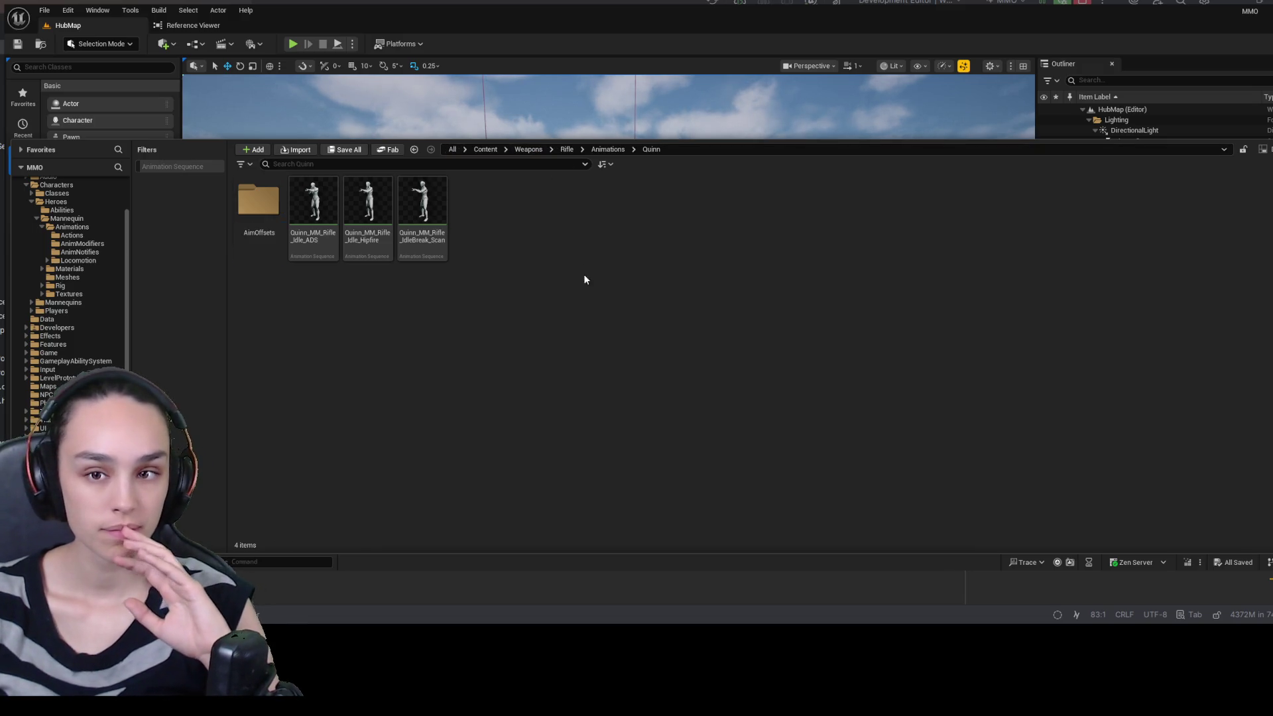
click(608, 149)
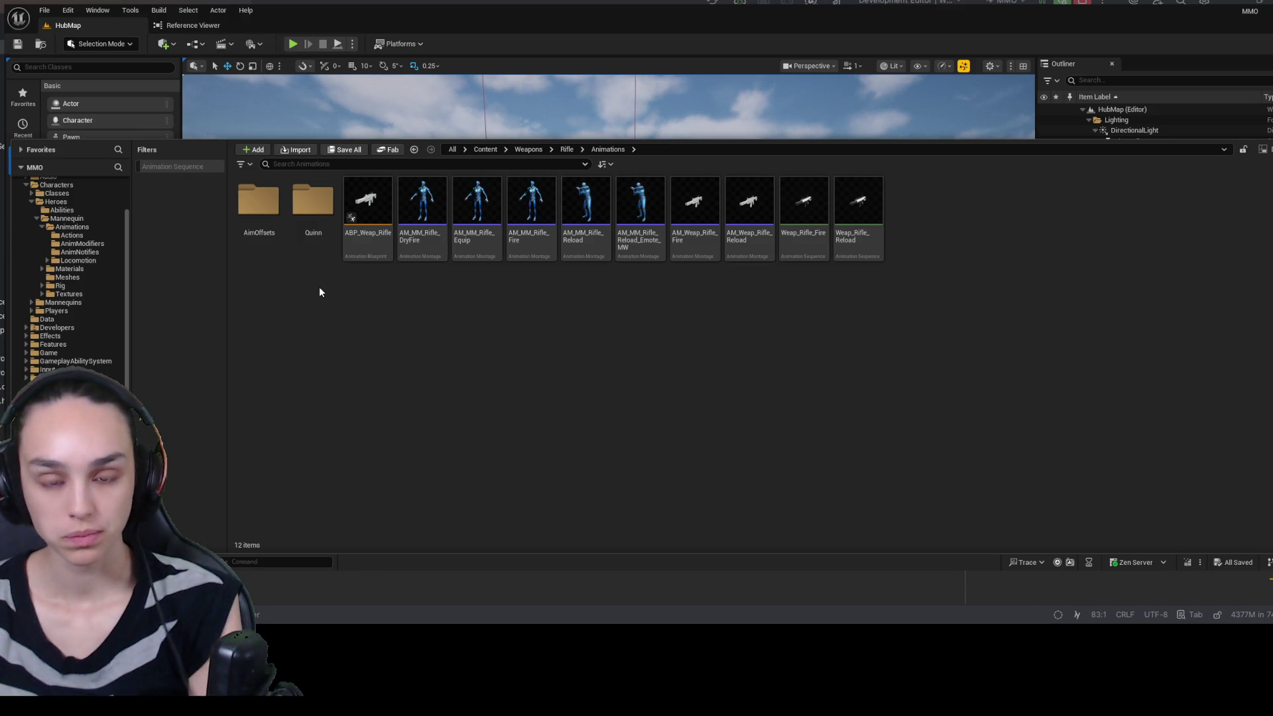
click(275, 214)
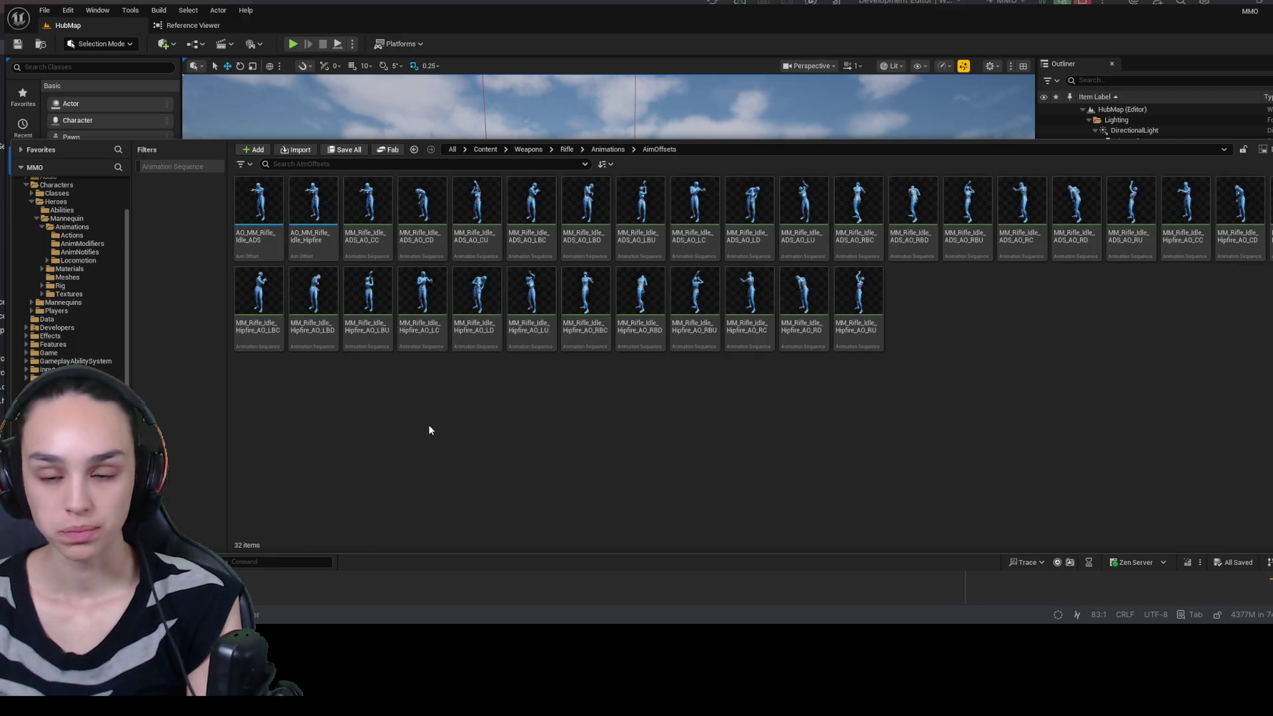
click(383, 167)
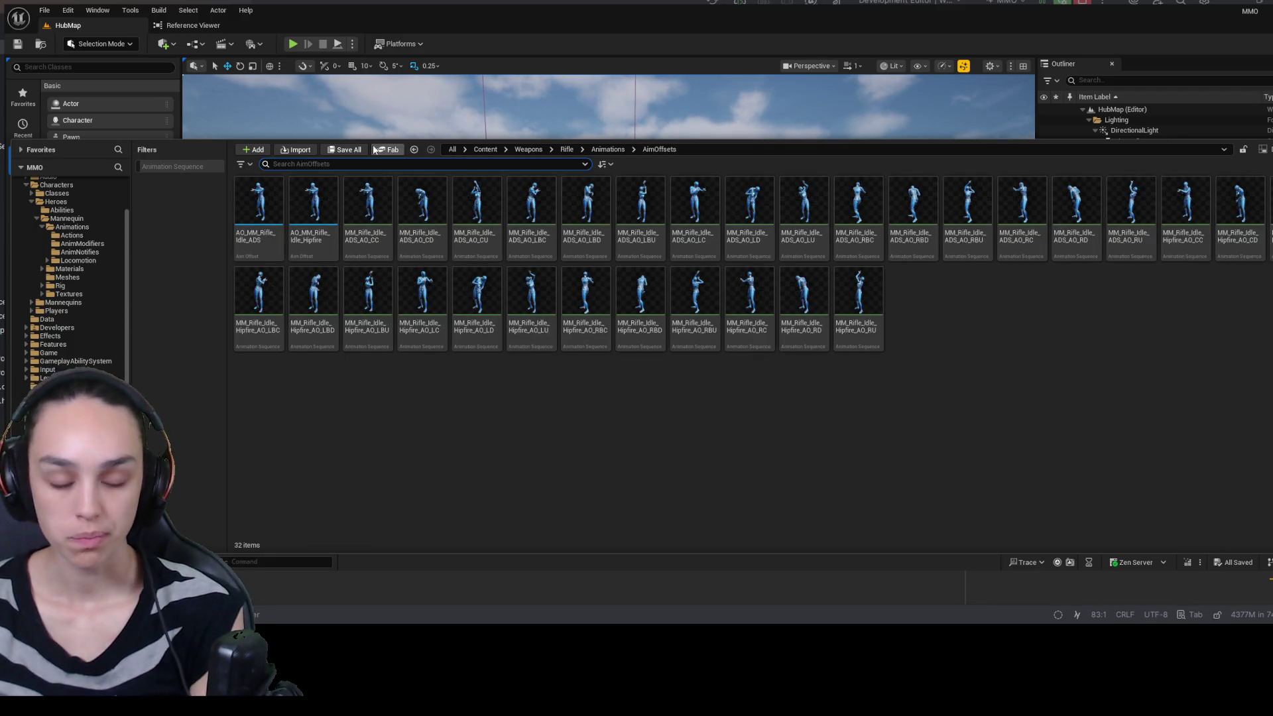
text(hi)
key(BackSpace)
key(BackSpace)
key(BackSpace)
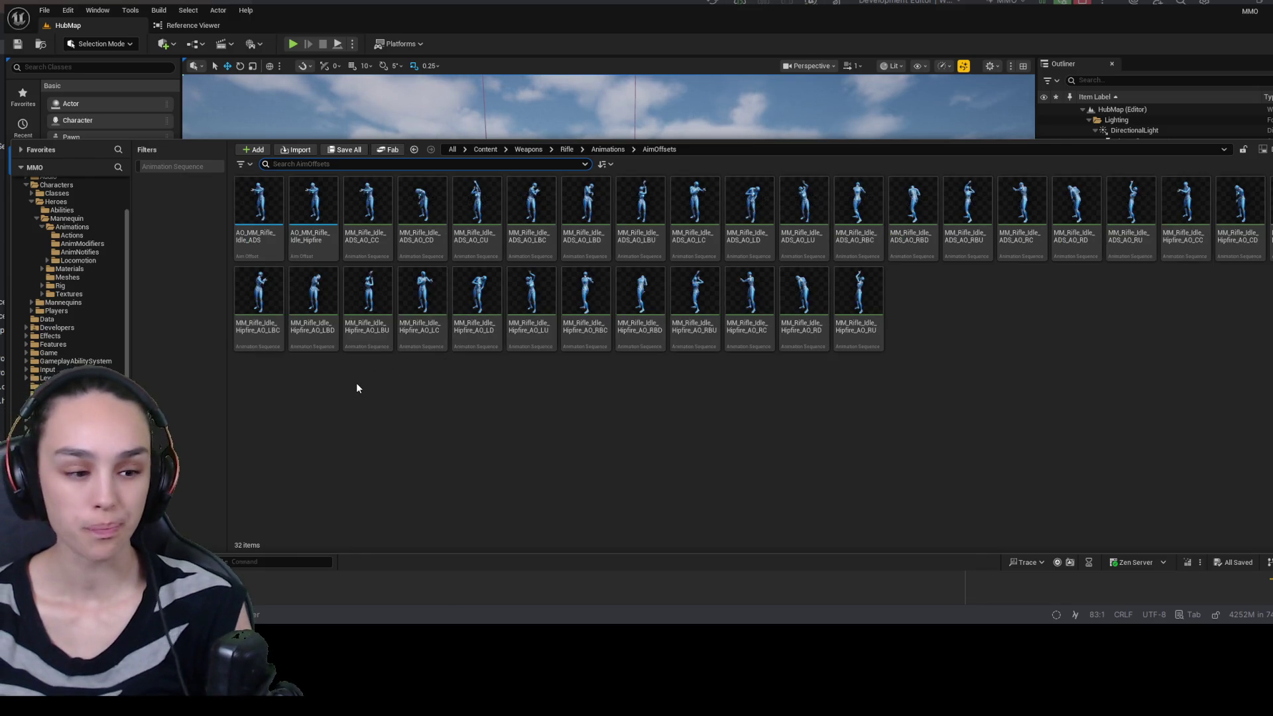
click(259, 206)
key(ctrl+a)
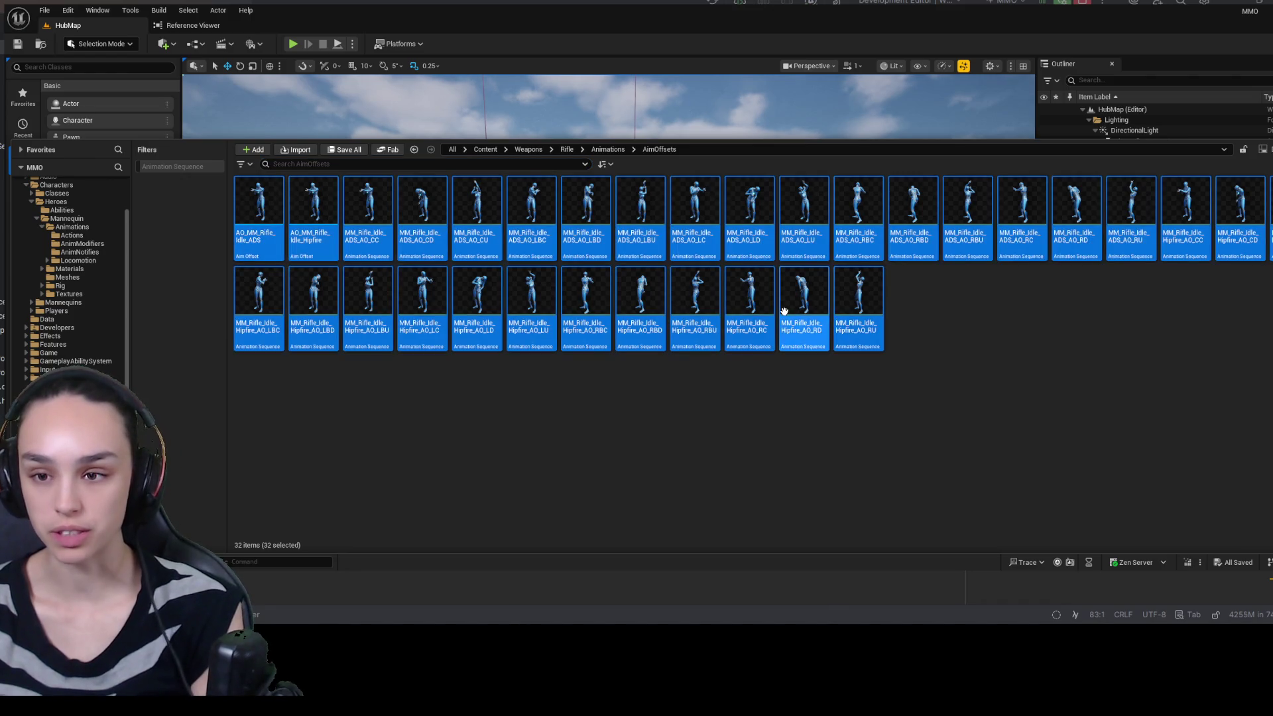
- Select only AO_MM_Rifle_Idle_ADS, toggle the Content Drawer closed, then reopen it at rifle Animations
click(843, 407)
click(259, 212)
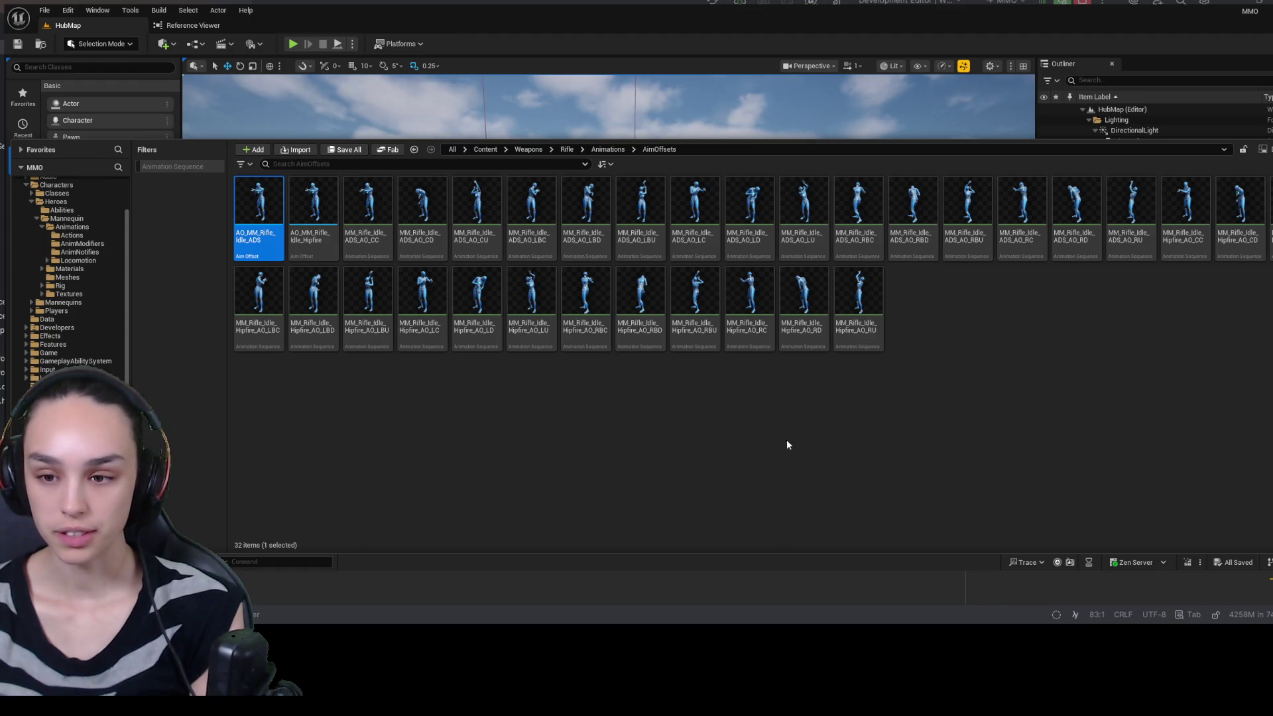
key(ctrl+space)
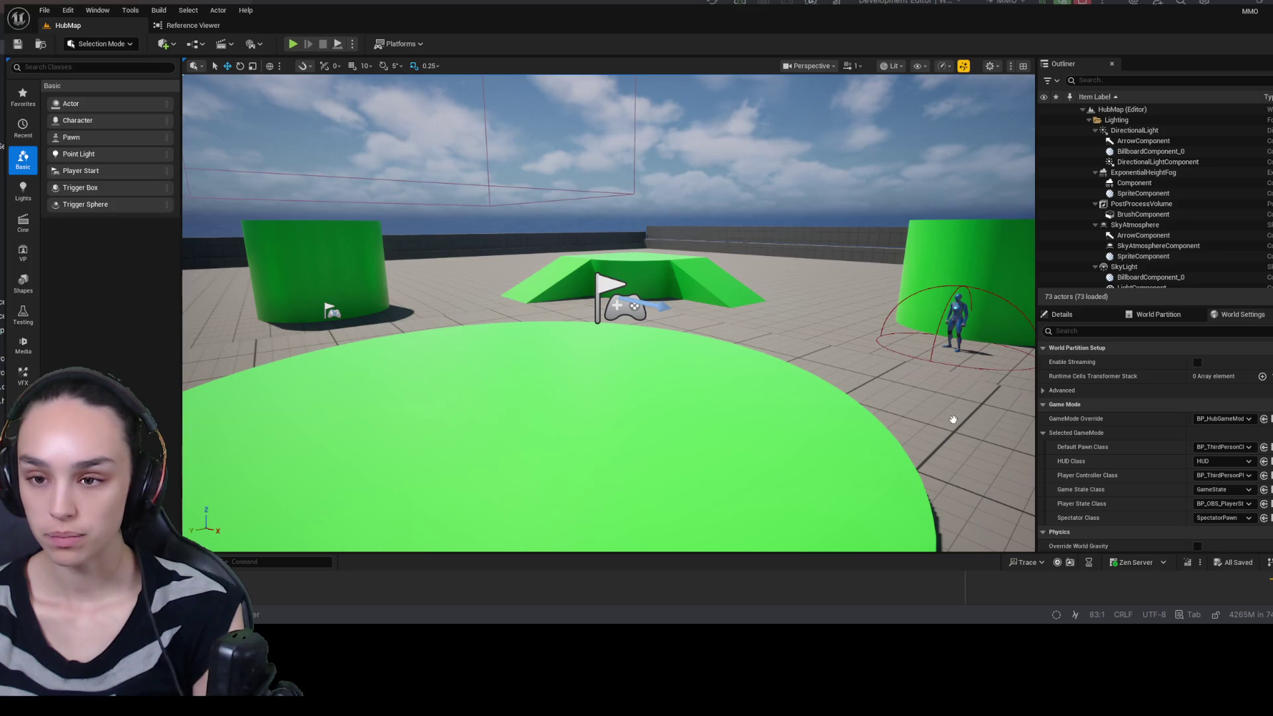
key(ctrl+space)
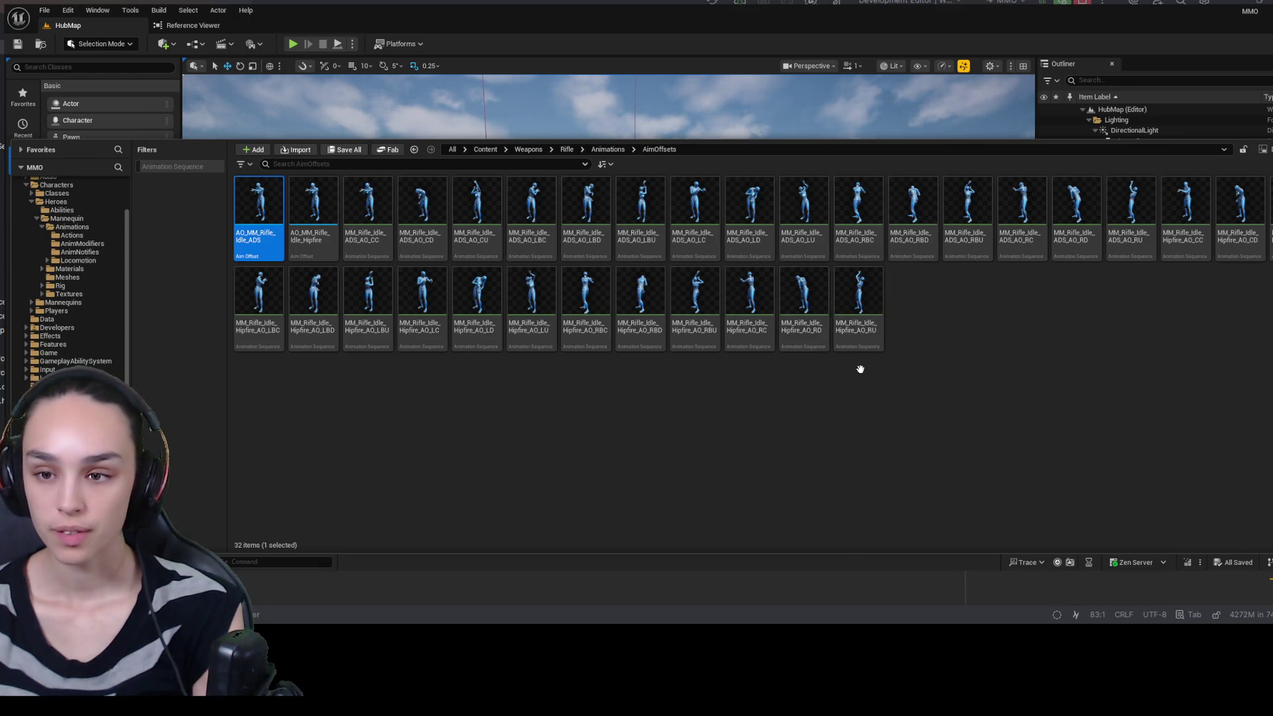
key(ctrl+space)
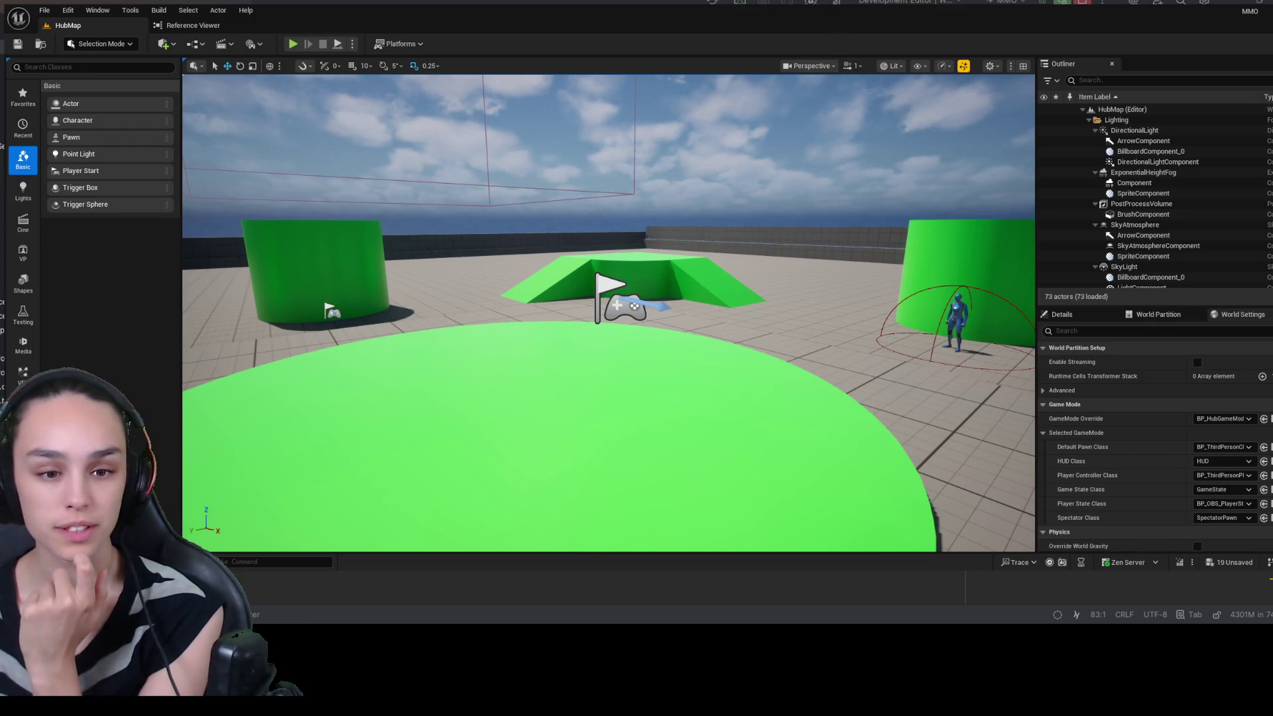
key(ctrl+space)
click(621, 153)
- Create a folder named Hipfire inside Quinn/AimOffsets
double_click(313, 201)
double_click(258, 201)
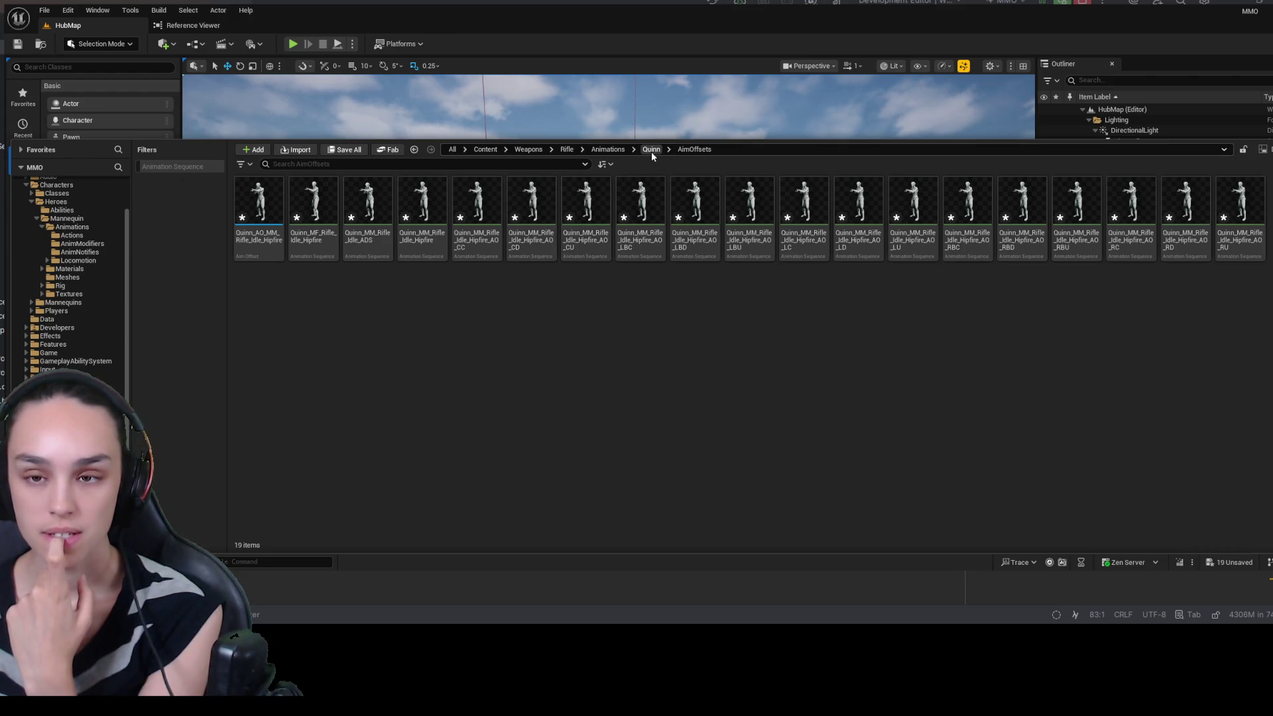
key(ctrl+shift+n)
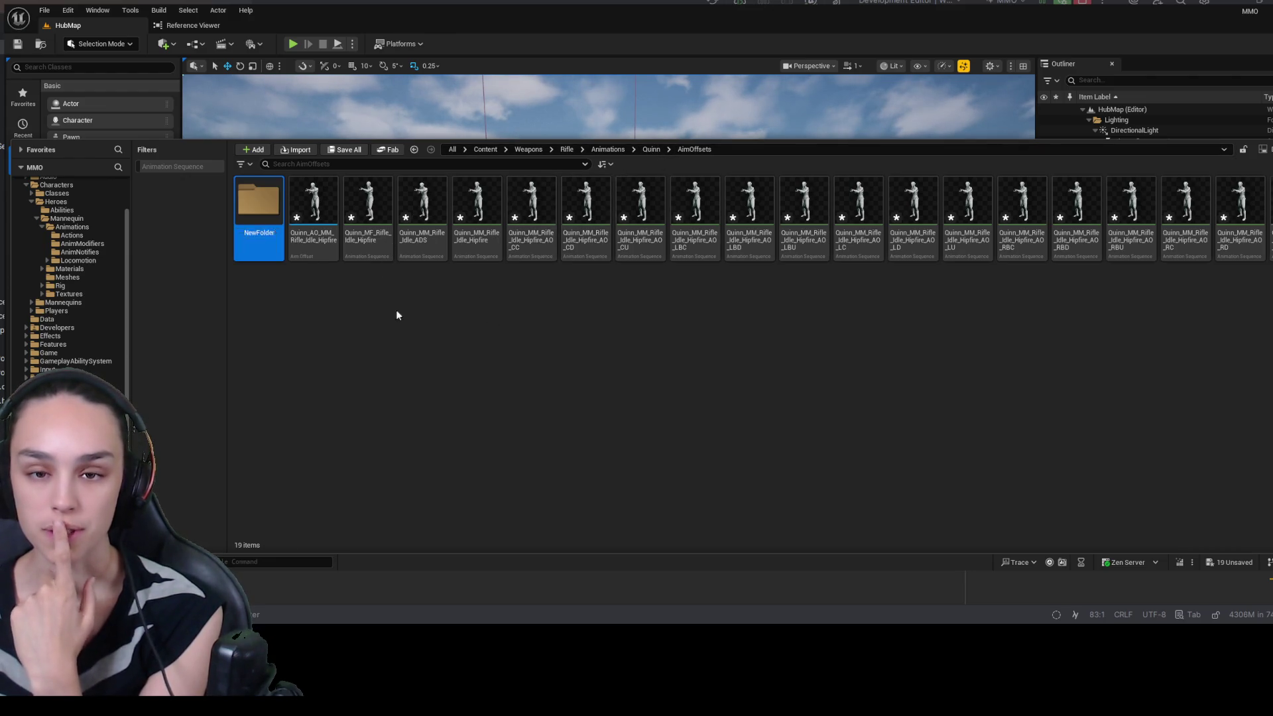
text(Hipfire)
key(Return)
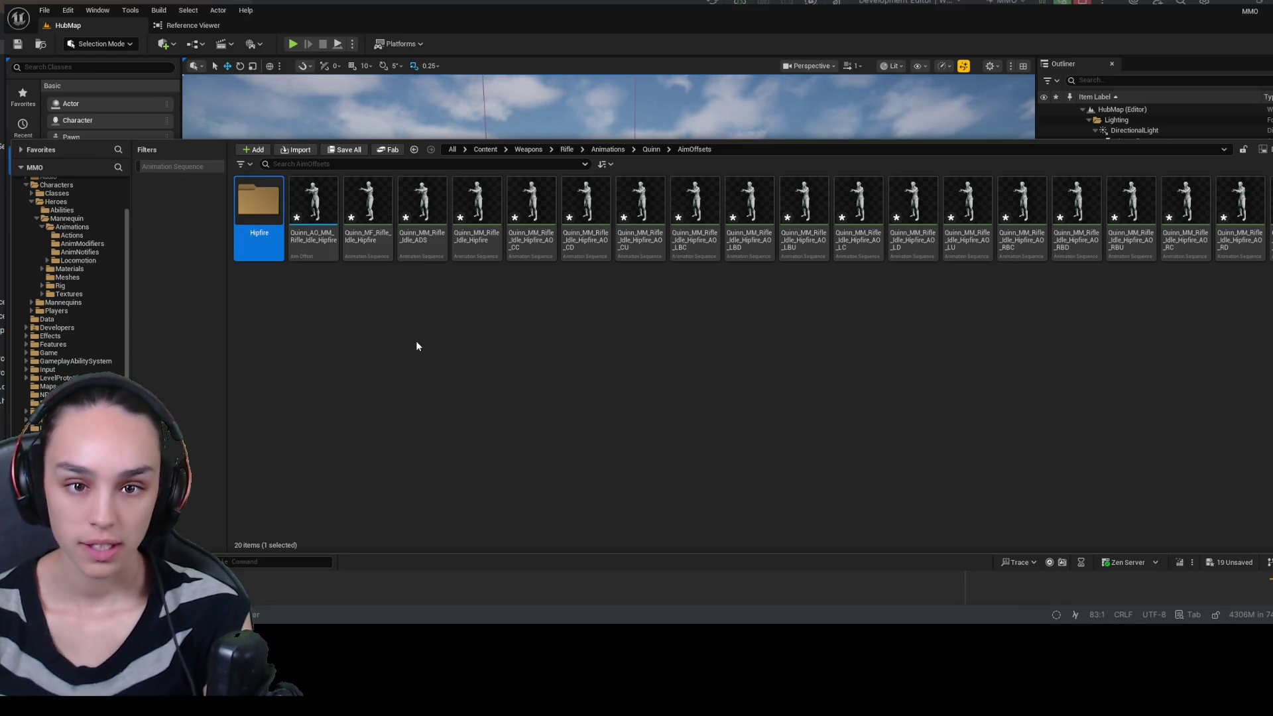
- Move the 19 Quinn aim-offset assets into Hipfire and add aim offset NewAimOffsetBlendSpace there
click(315, 199)
shift+click(1268, 198)
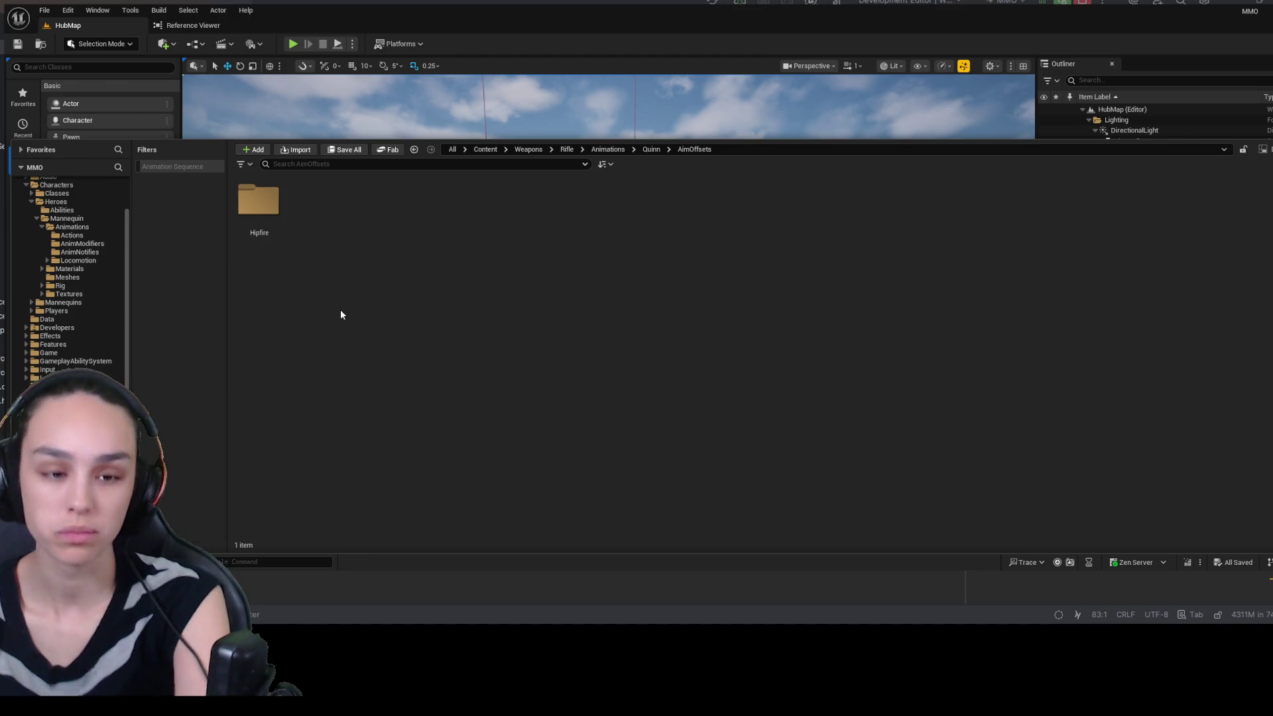
double_click(278, 219)
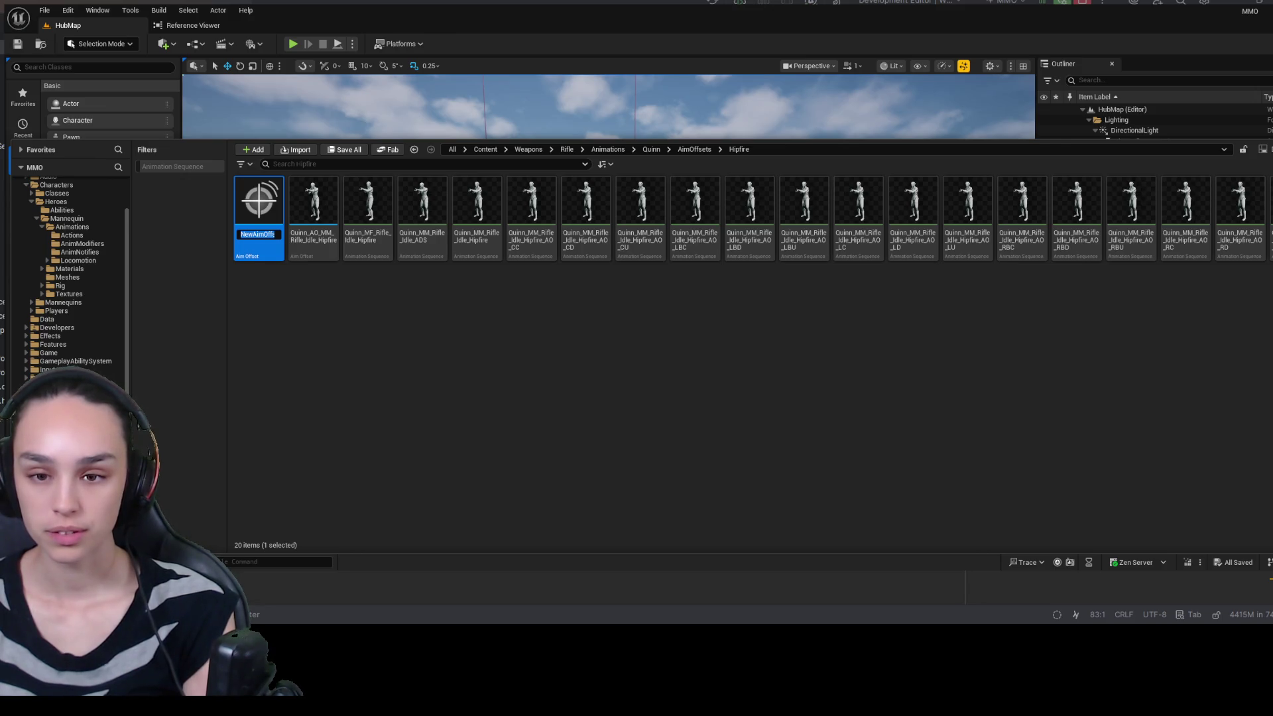
key(Return)
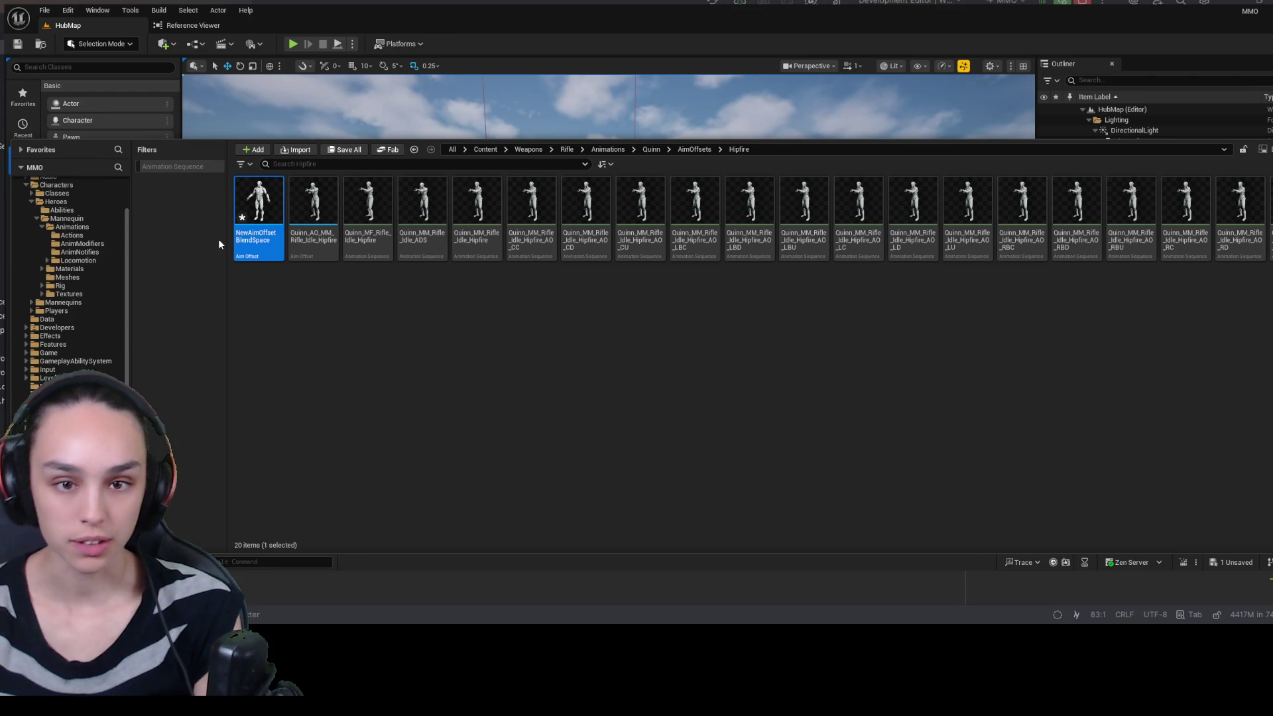
- Rename the NewAimOffset asset to 'AO_Rifle_Hipfire'
click(256, 237)
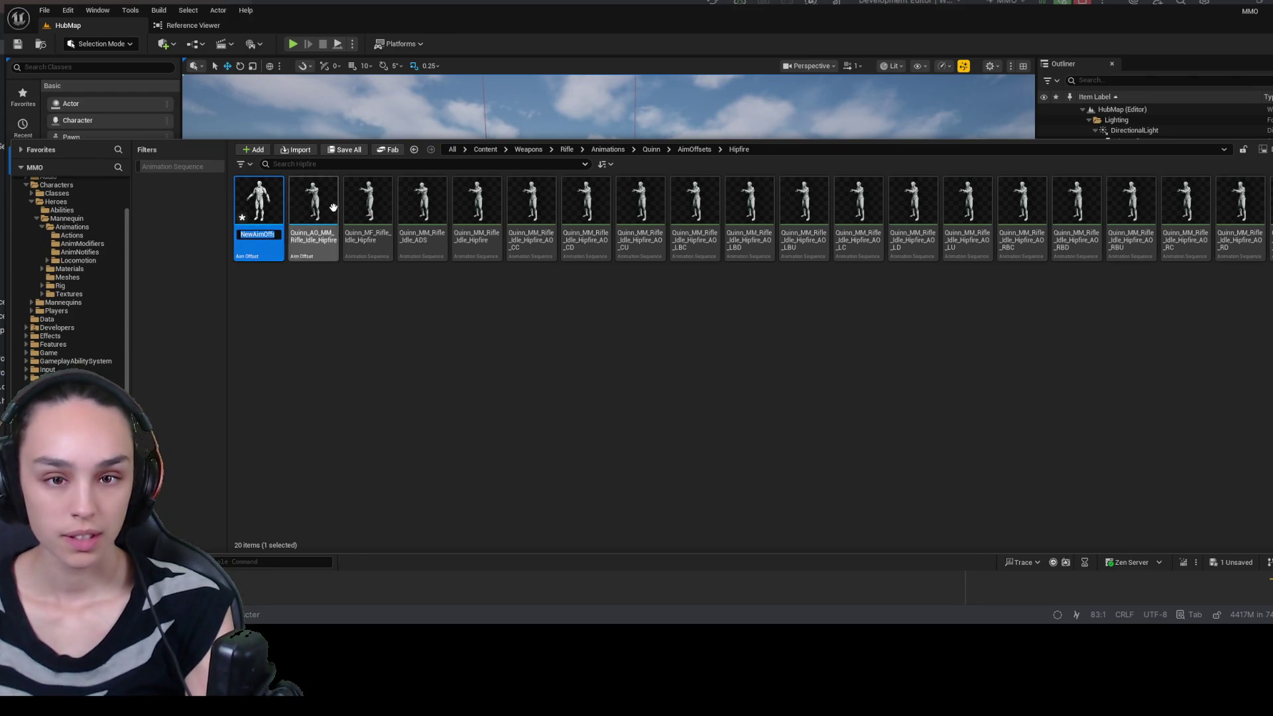
text(AO_)
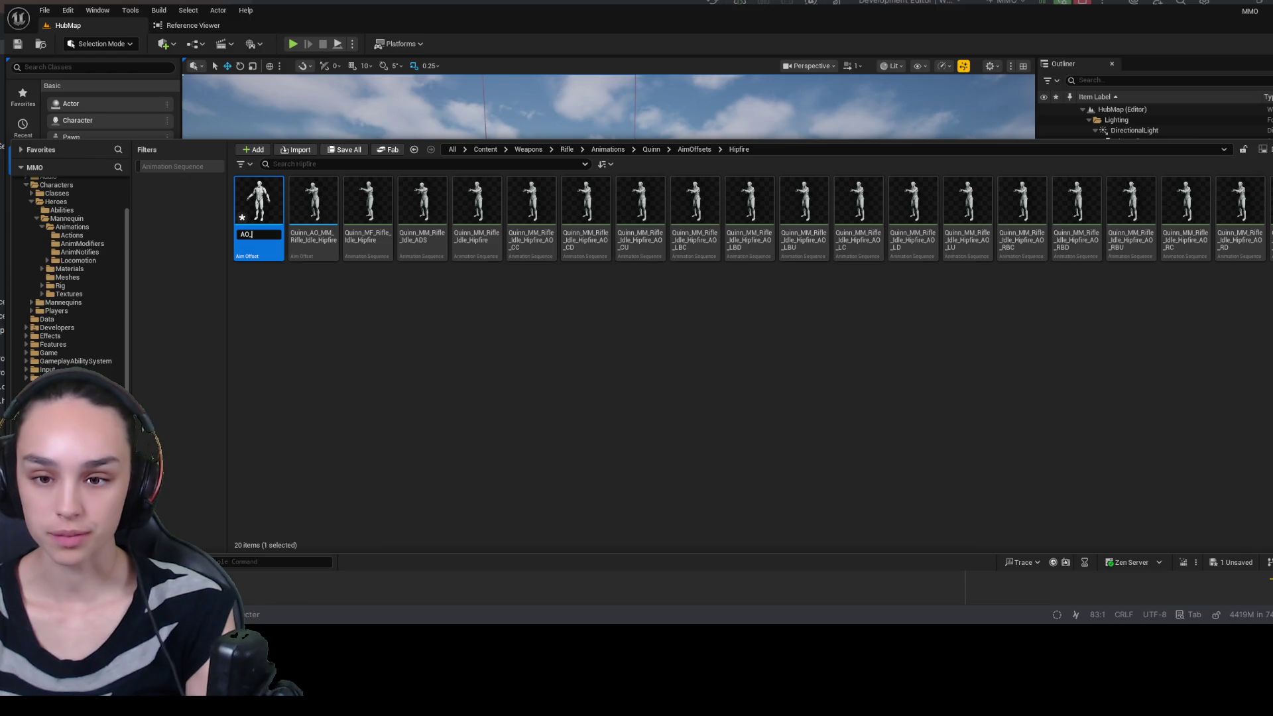
key(Return)
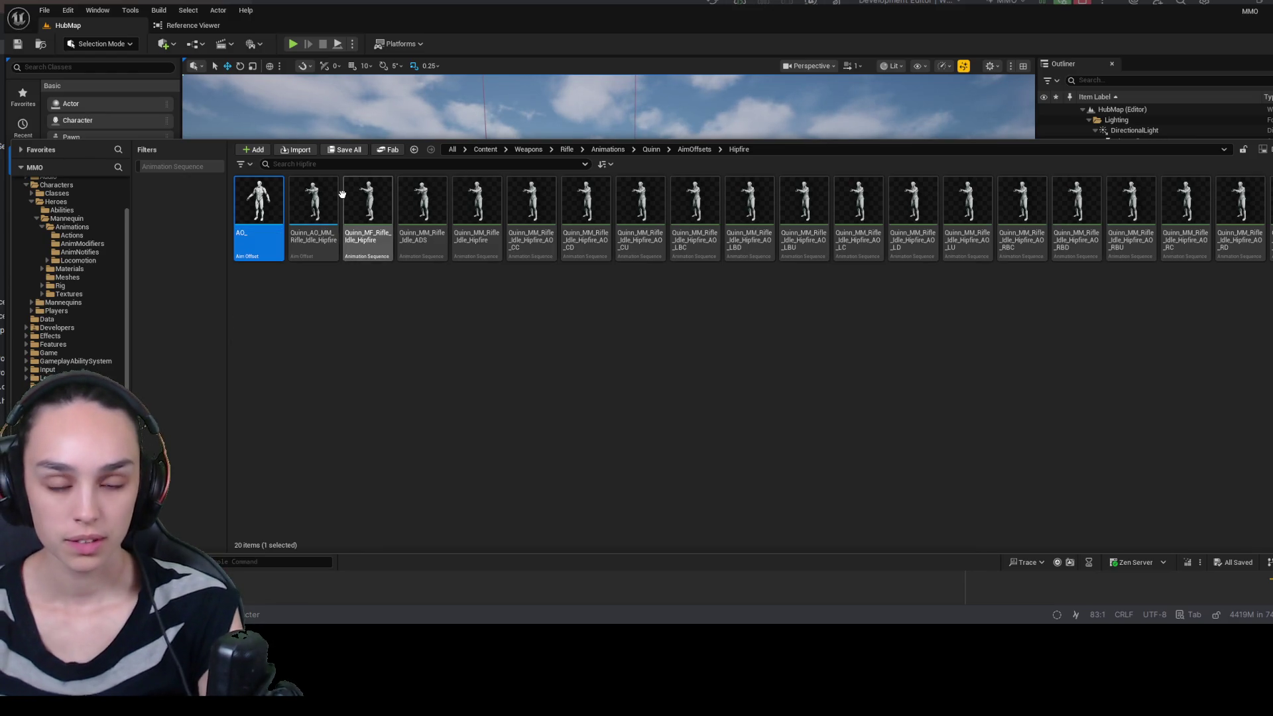
click(271, 245)
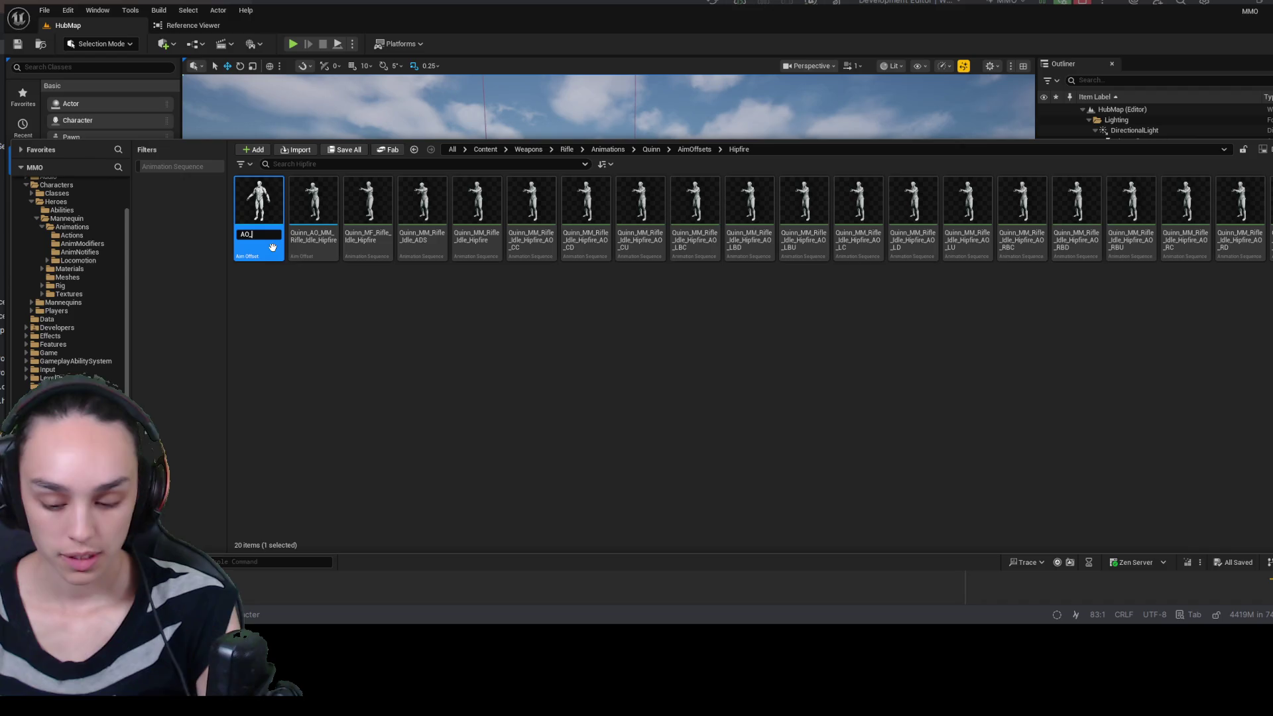
text(Rifle_Hipfire)
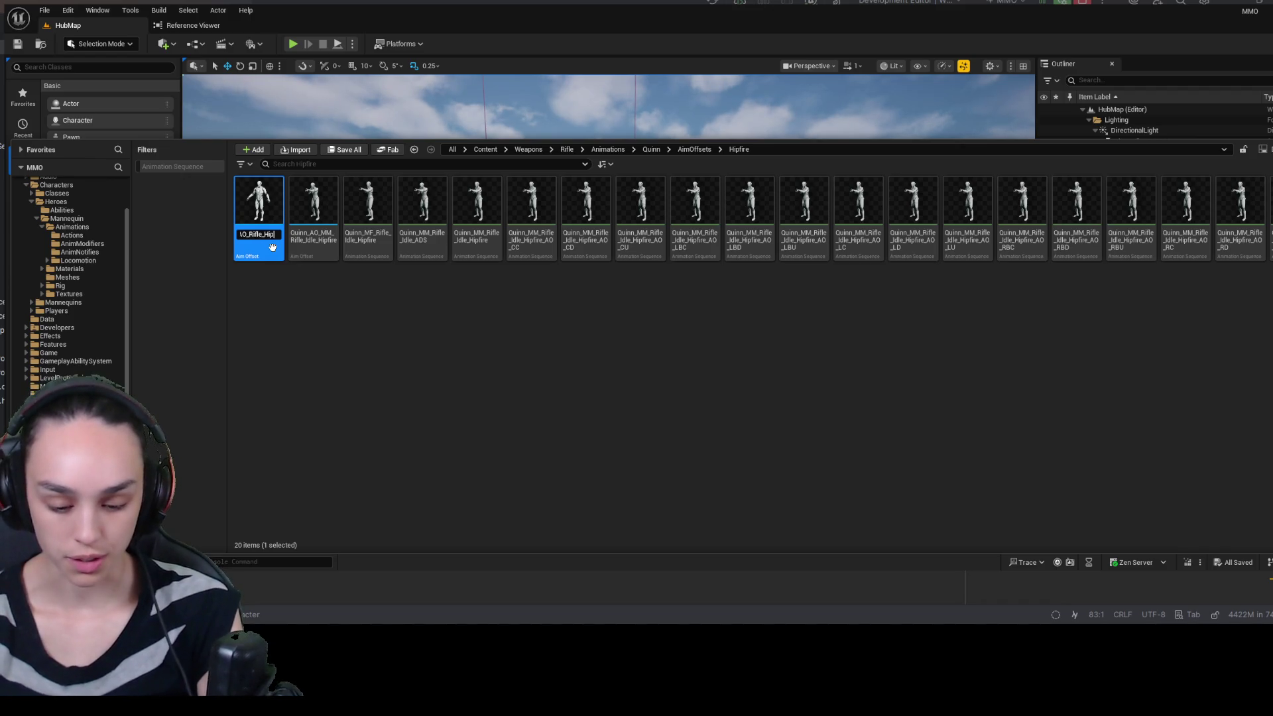
key(Return)
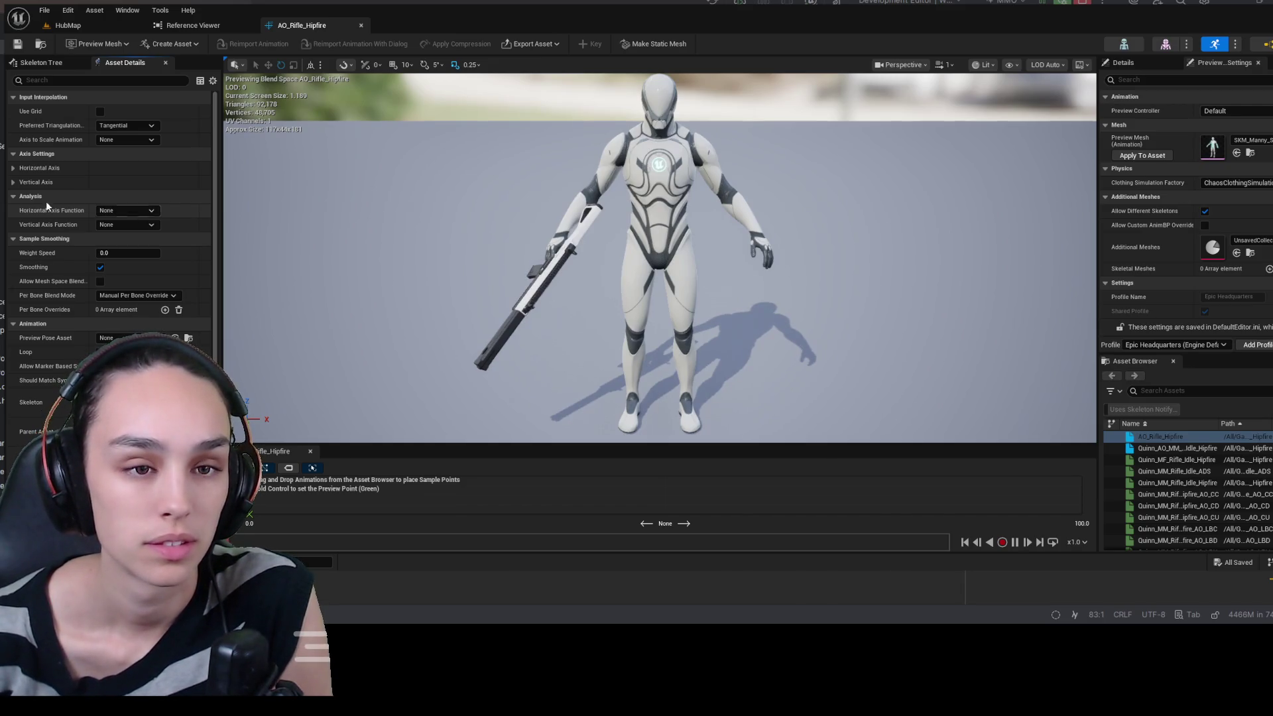
- Make the horizontal axis AimYaw from -90 to 90 with 2 grid divisions, enlarging the graph
click(21, 167)
click(128, 180)
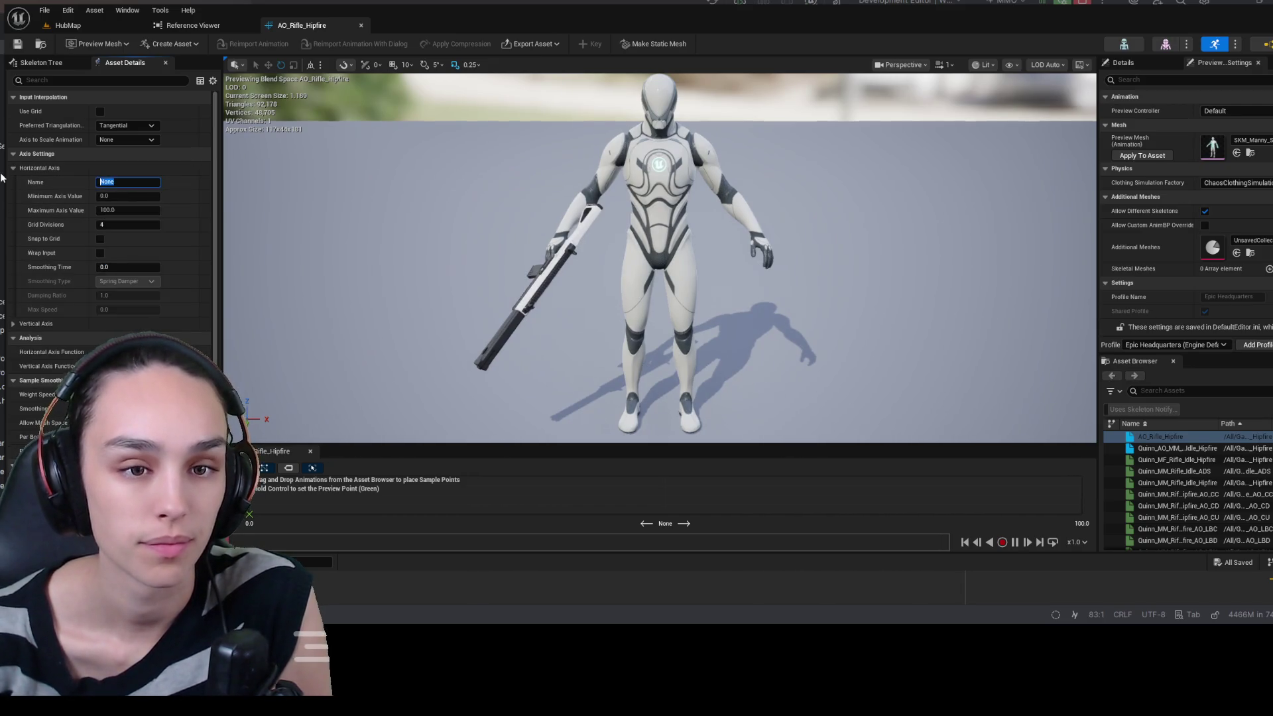
text(AimYaw)
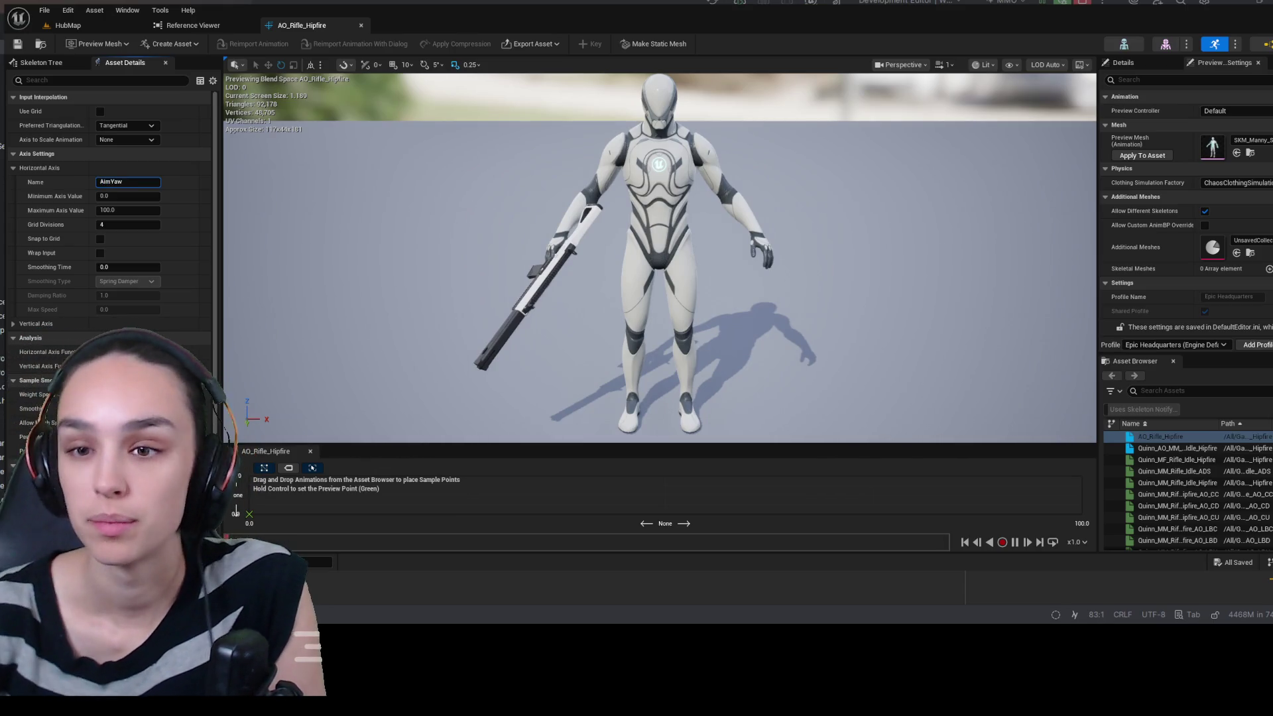
key(Return)
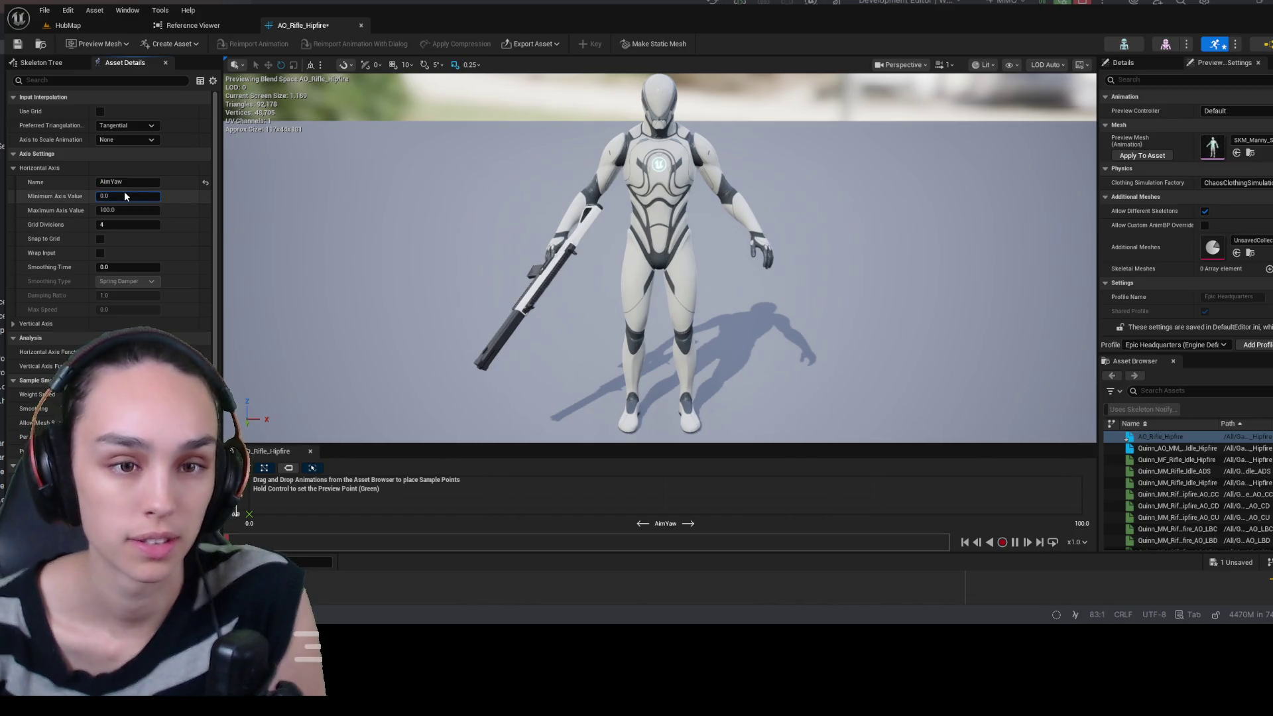
click(128, 194)
text(-90)
key(Tab)
text(90)
key(Tab)
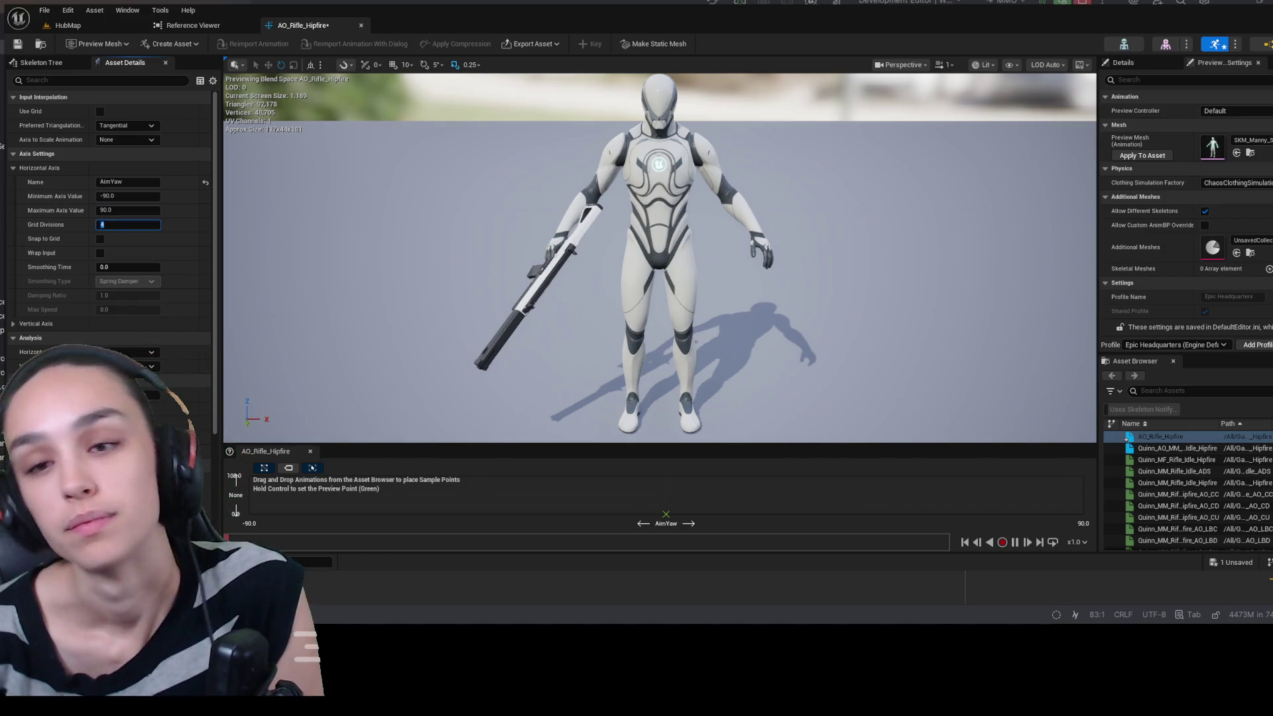
key(Return)
drag(136, 224, 136, 224)
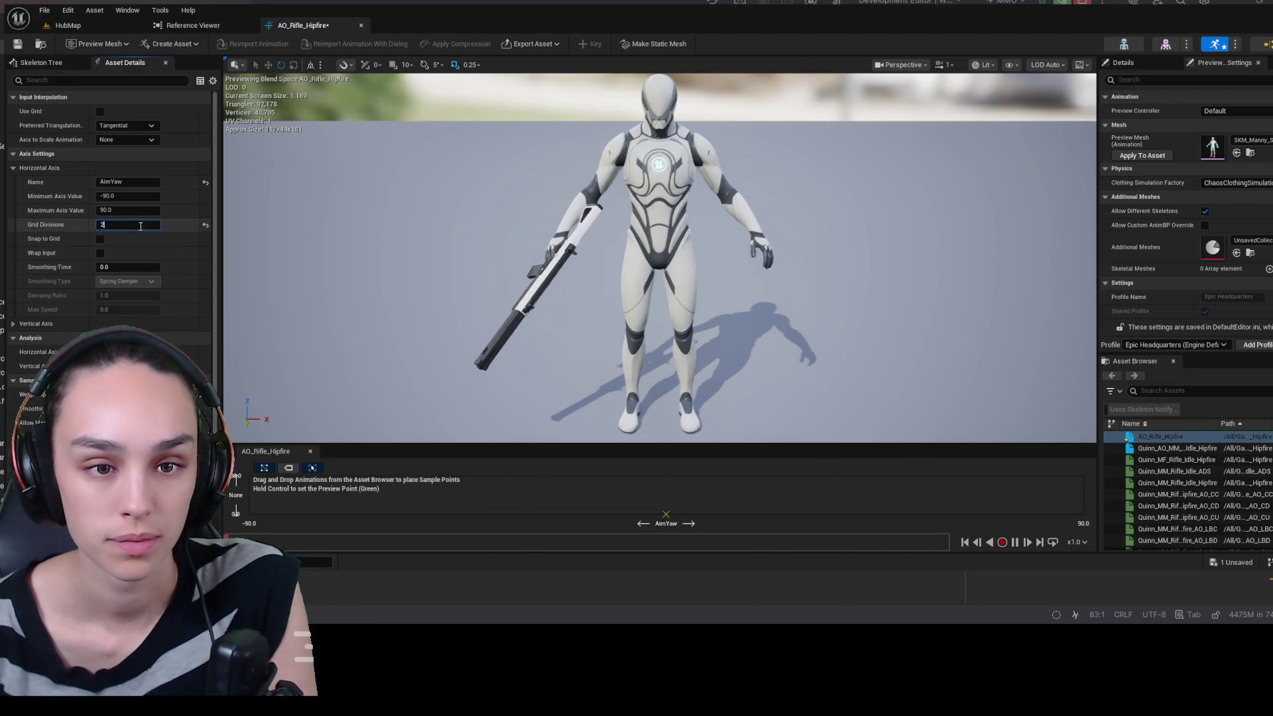
drag(613, 444, 603, 243)
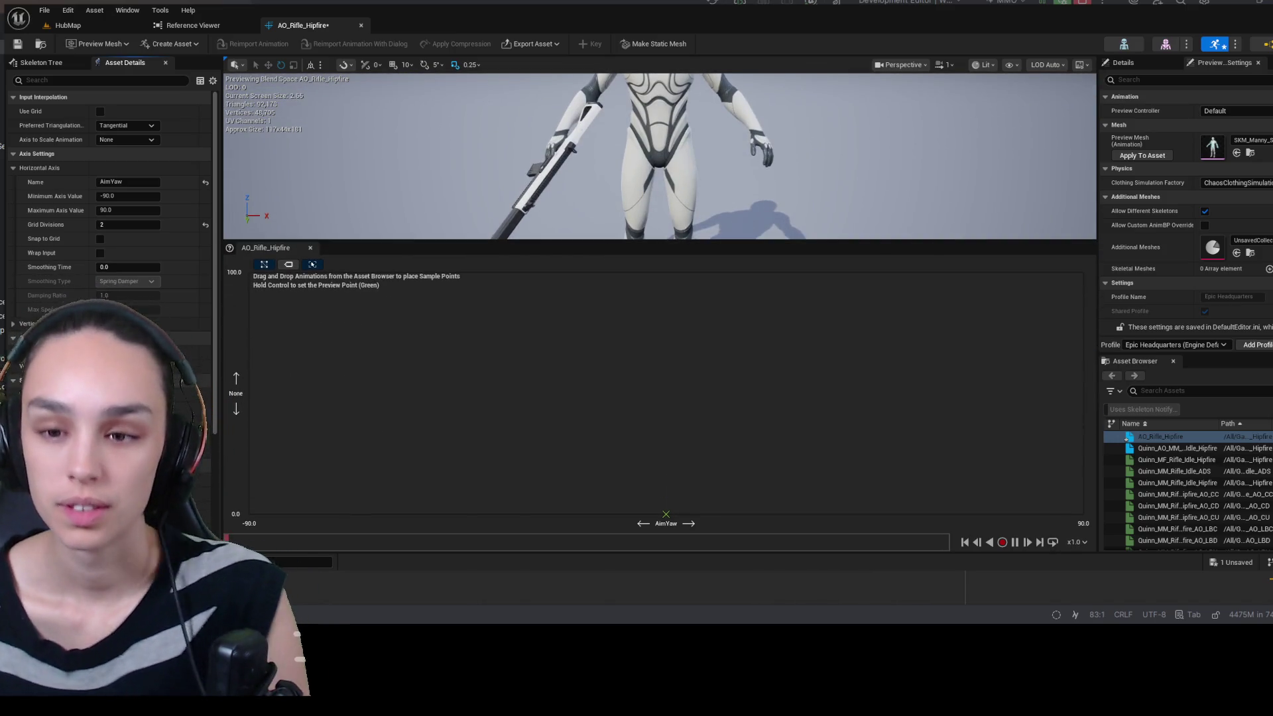
- Name the vertical axis AimPitch with a minimum of -60 and maximum of 60
click(30, 323)
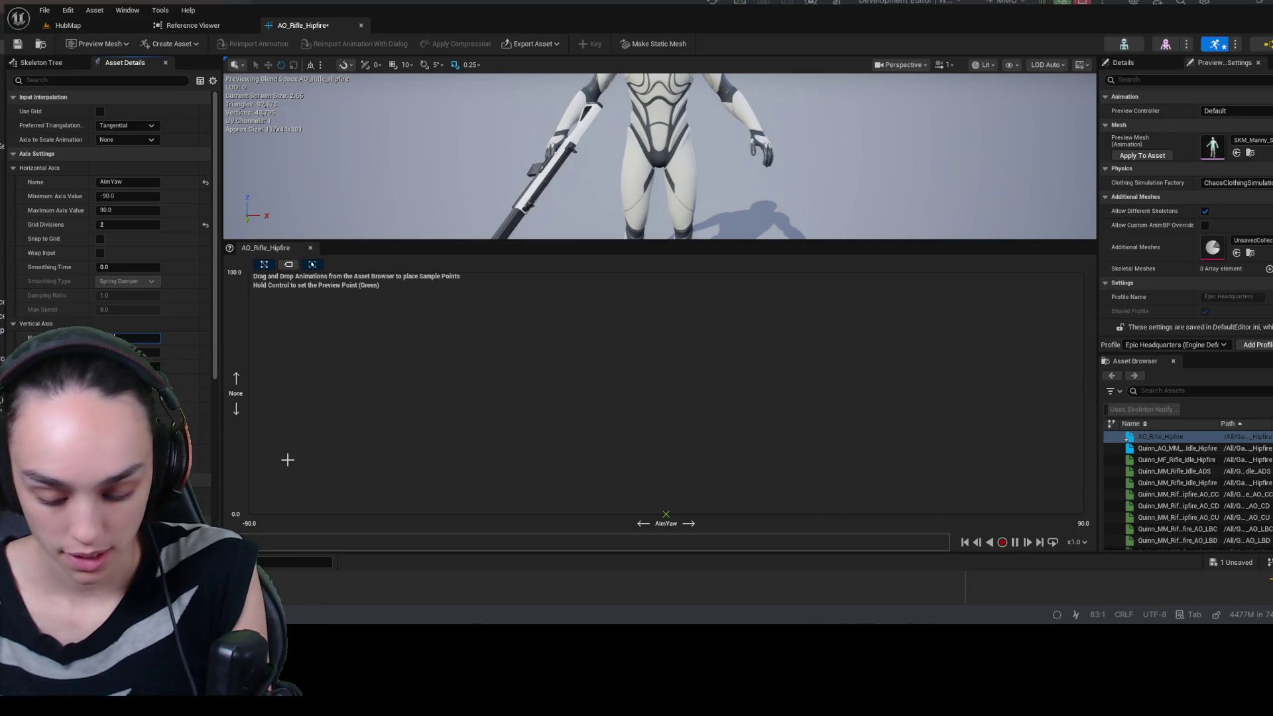
text(AimPitch)
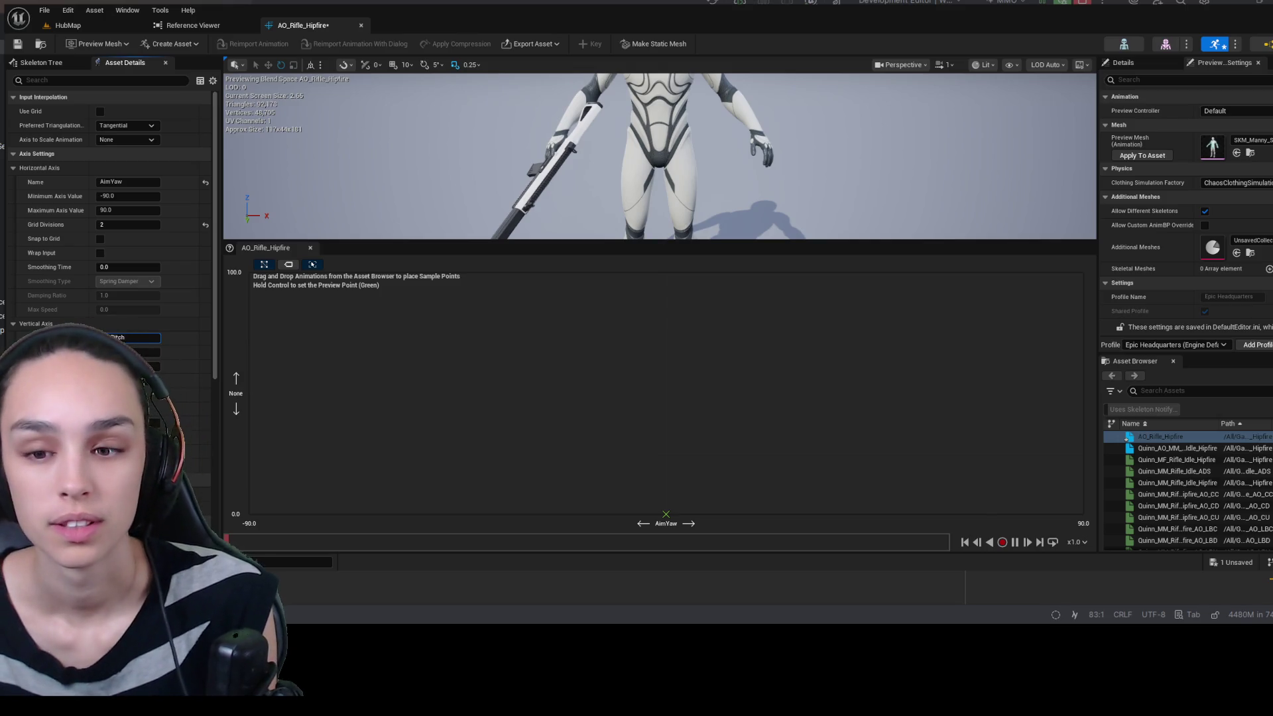
key(Tab)
text(-60)
key(Tab)
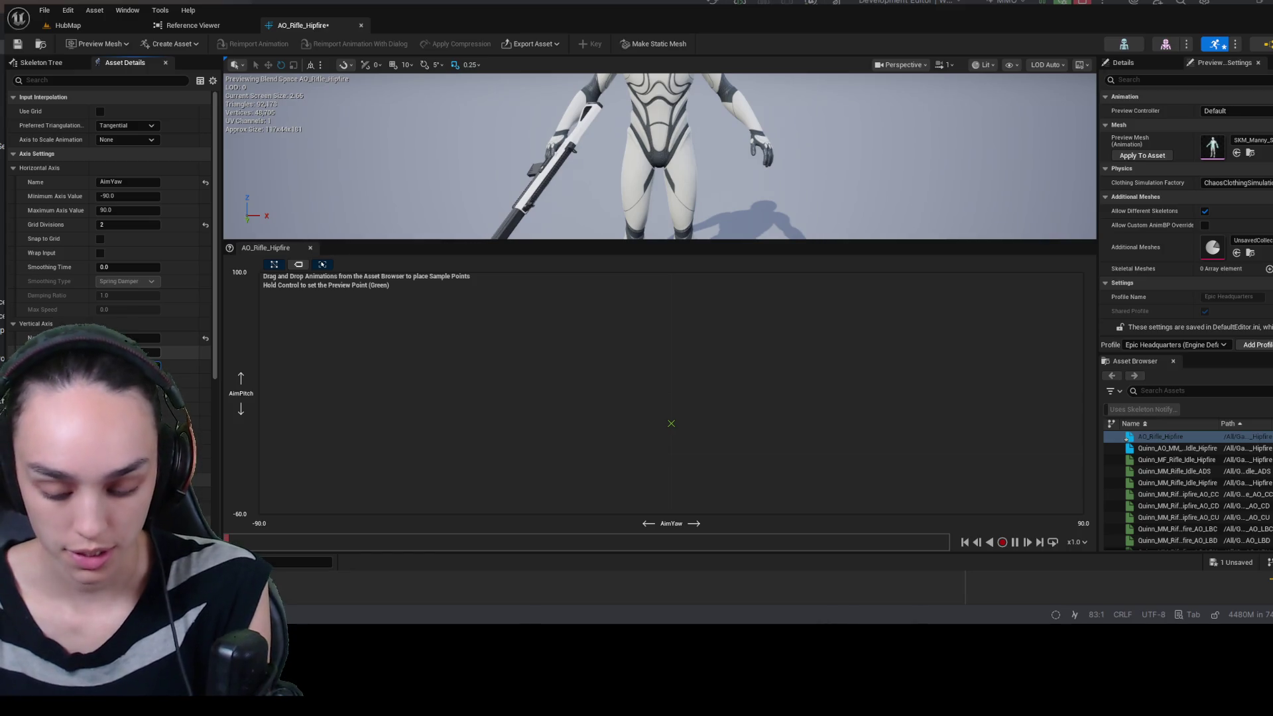
text(60)
key(Tab)
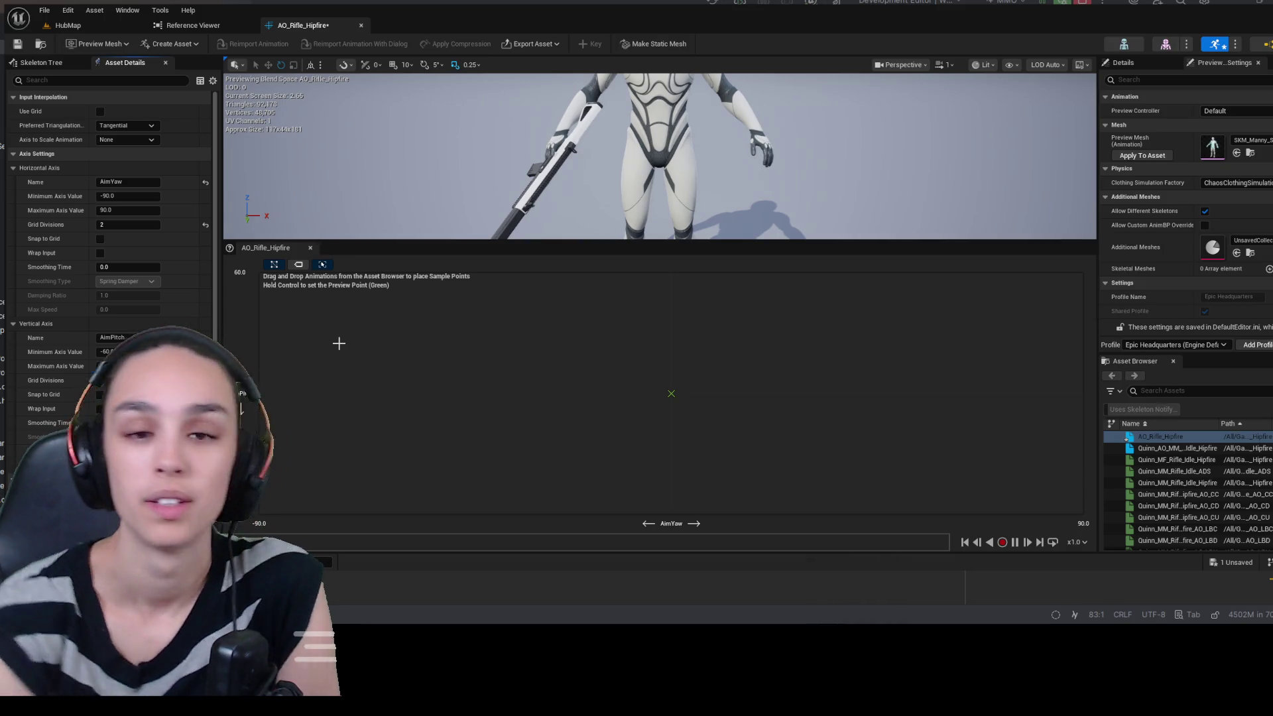
key(ctrl+space)
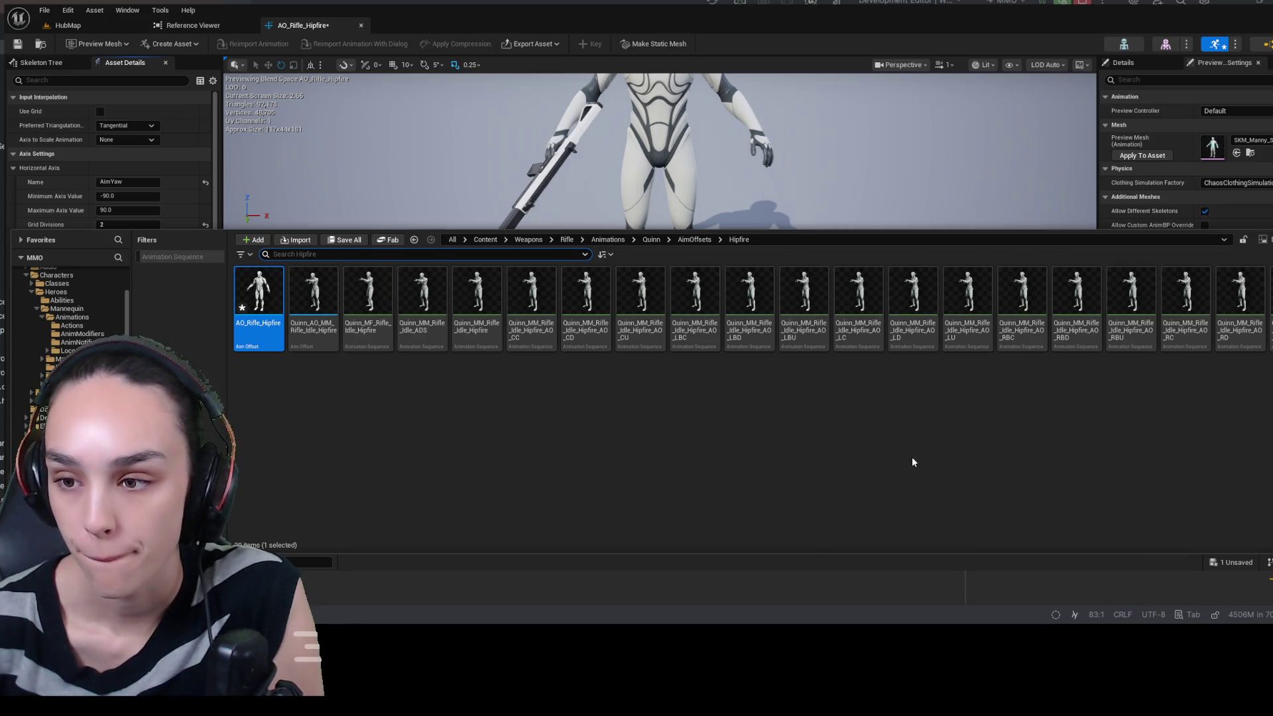
- Add the LU and CU hipfire poses at the grid's top edge (AimYaw -90 and 0)
mouse_move(963, 305)
mouse_down()
mouse_move(432, 360)
mouse_move(319, 323)
mouse_move(259, 282)
mouse_up()
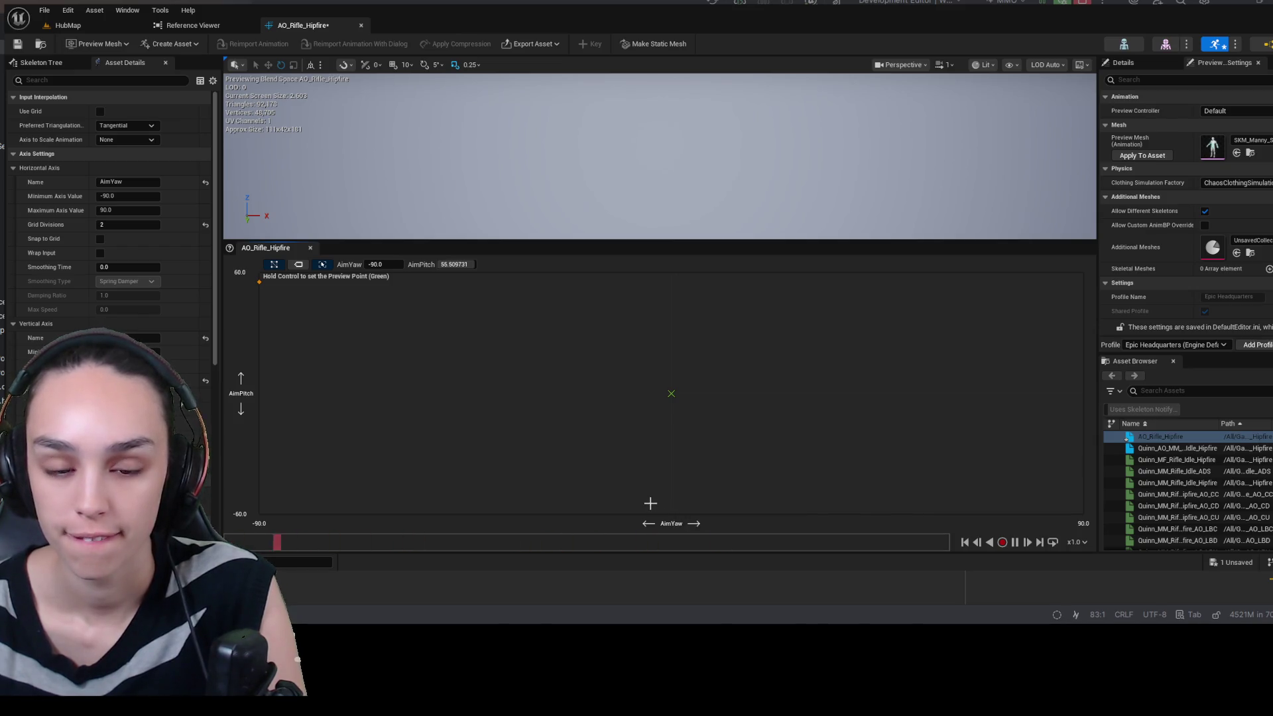
key(ctrl+space)
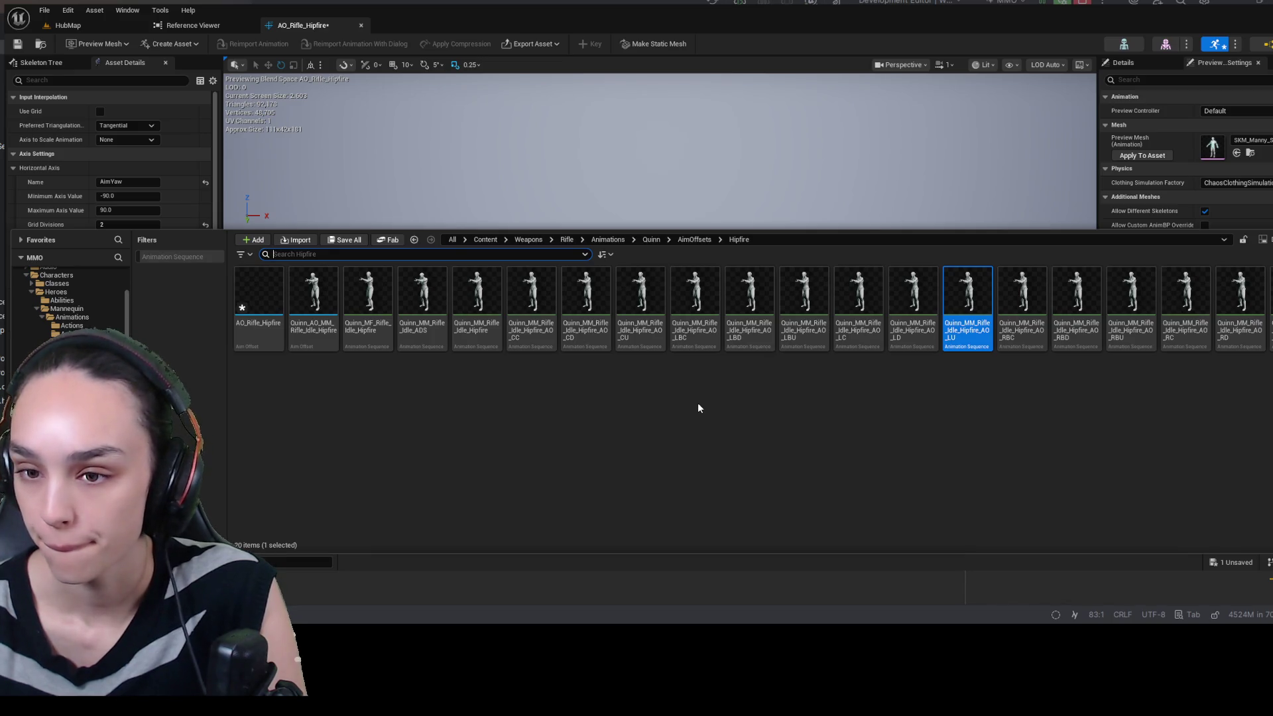
click(643, 303)
mouse_move(679, 186)
mouse_down()
mouse_move(721, 335)
mouse_move(662, 272)
mouse_move(670, 280)
mouse_up()
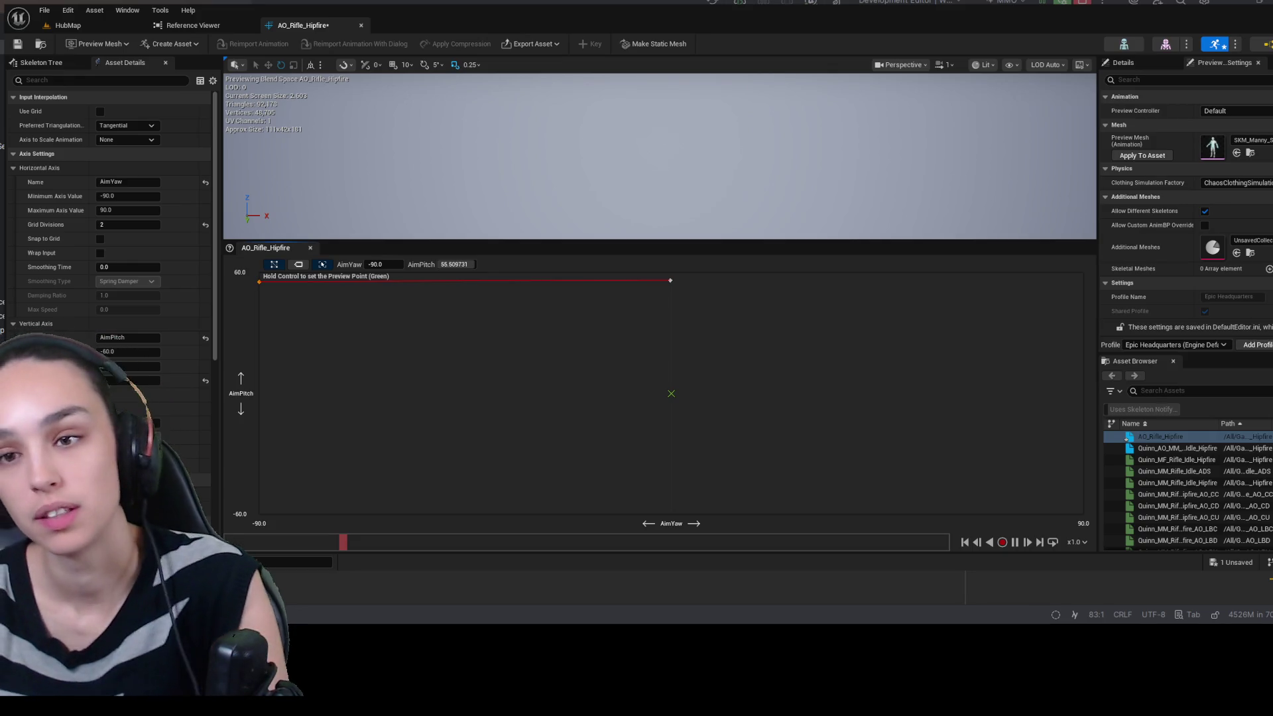
drag(670, 281, 671, 277)
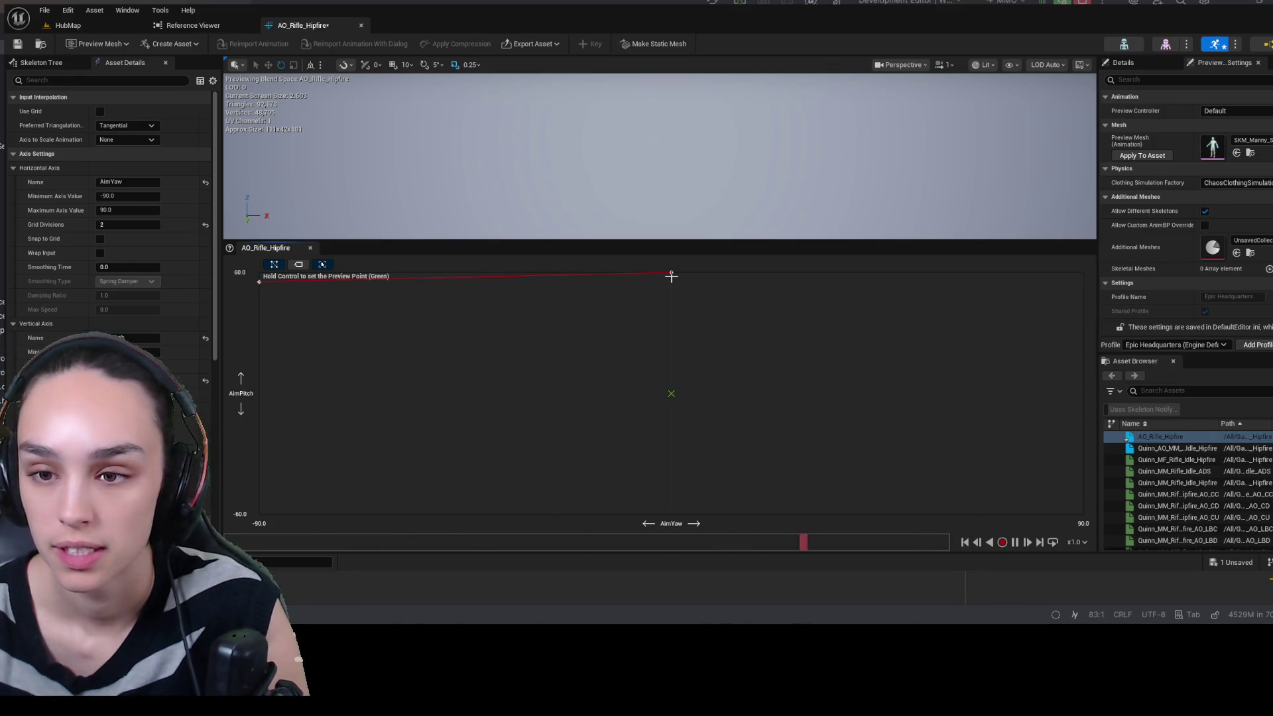
drag(258, 279, 258, 273)
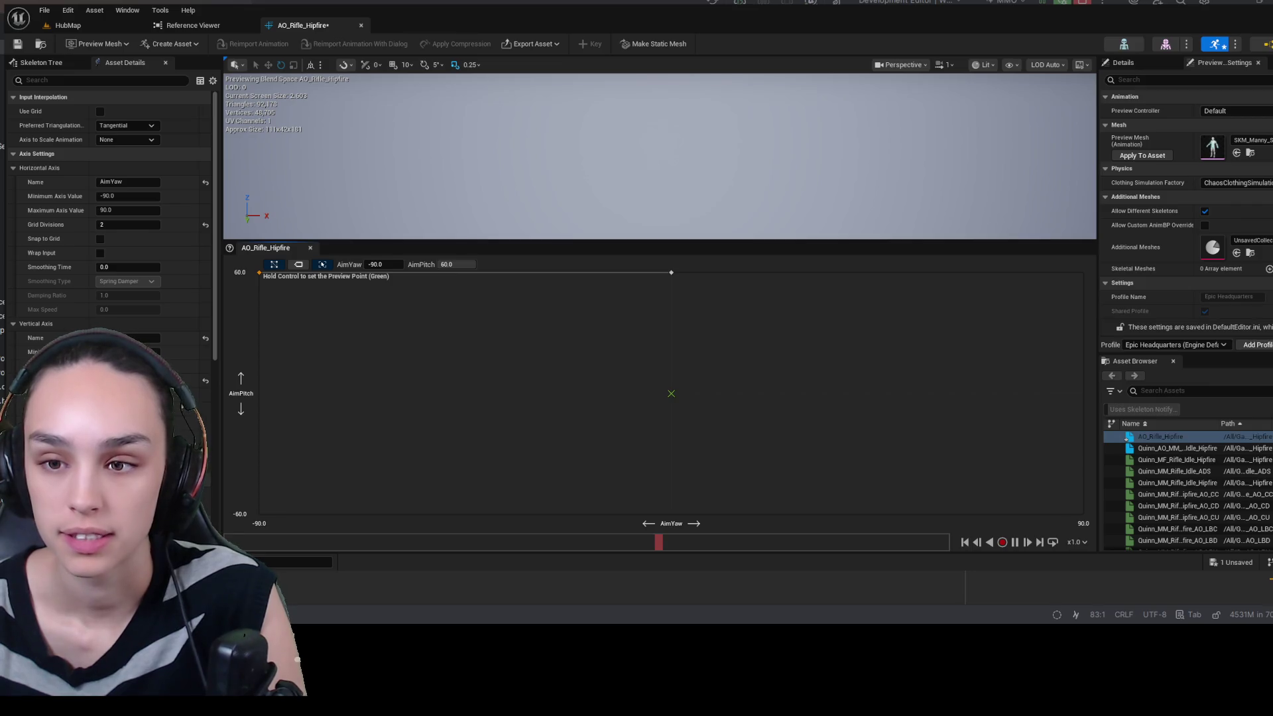
key(ctrl+space)
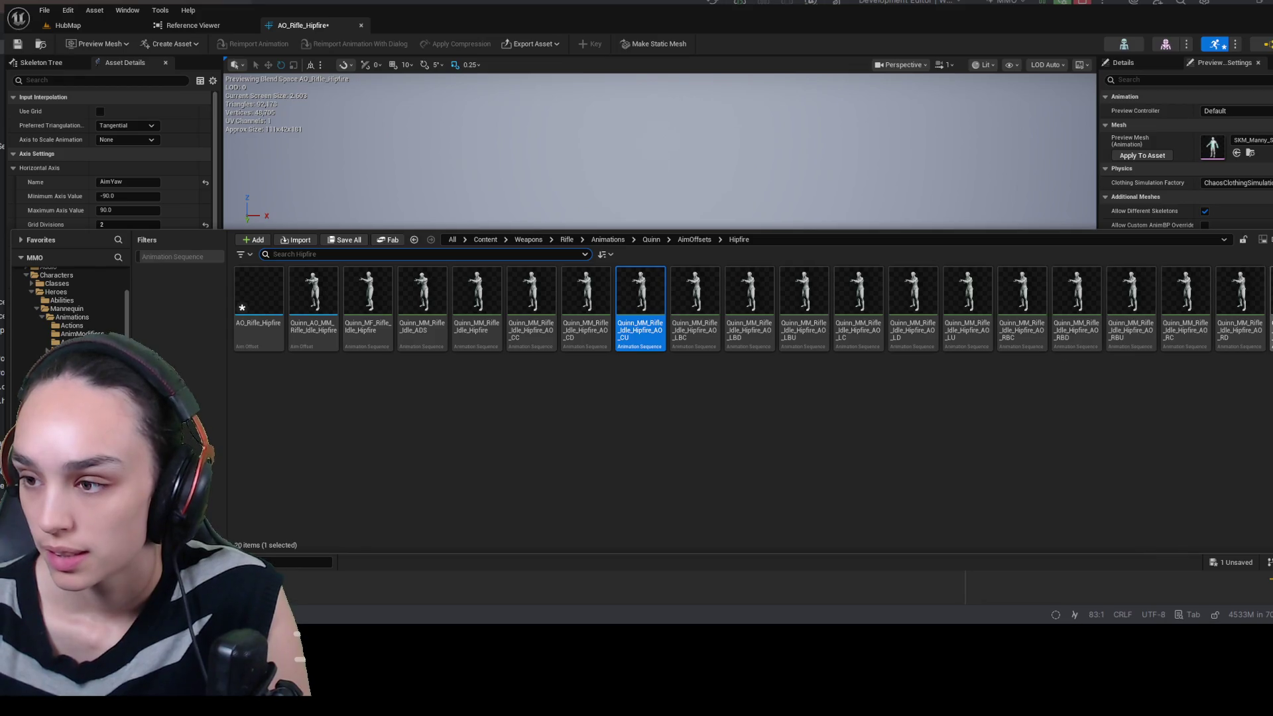
- Place a sample at the top-right corner (90, 60) and another at the left-centre position
key(ctrl+space)
drag(1089, 278, 1083, 273)
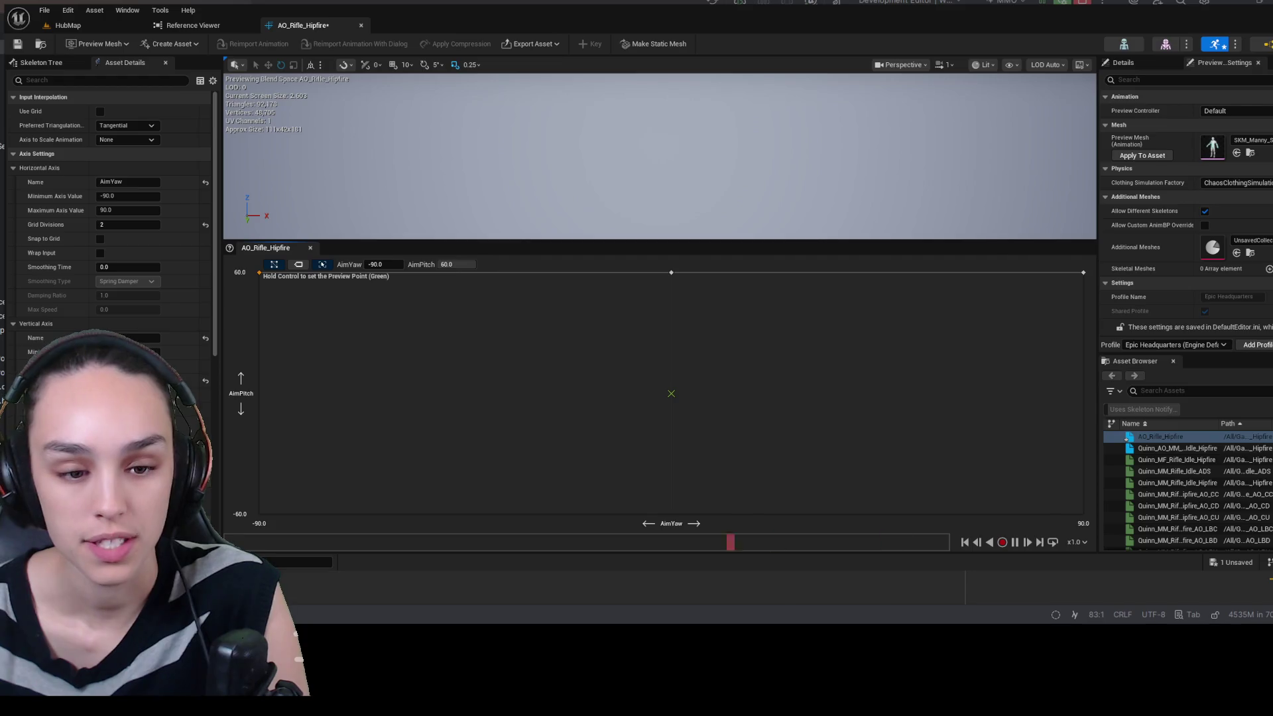
key(ctrl+space)
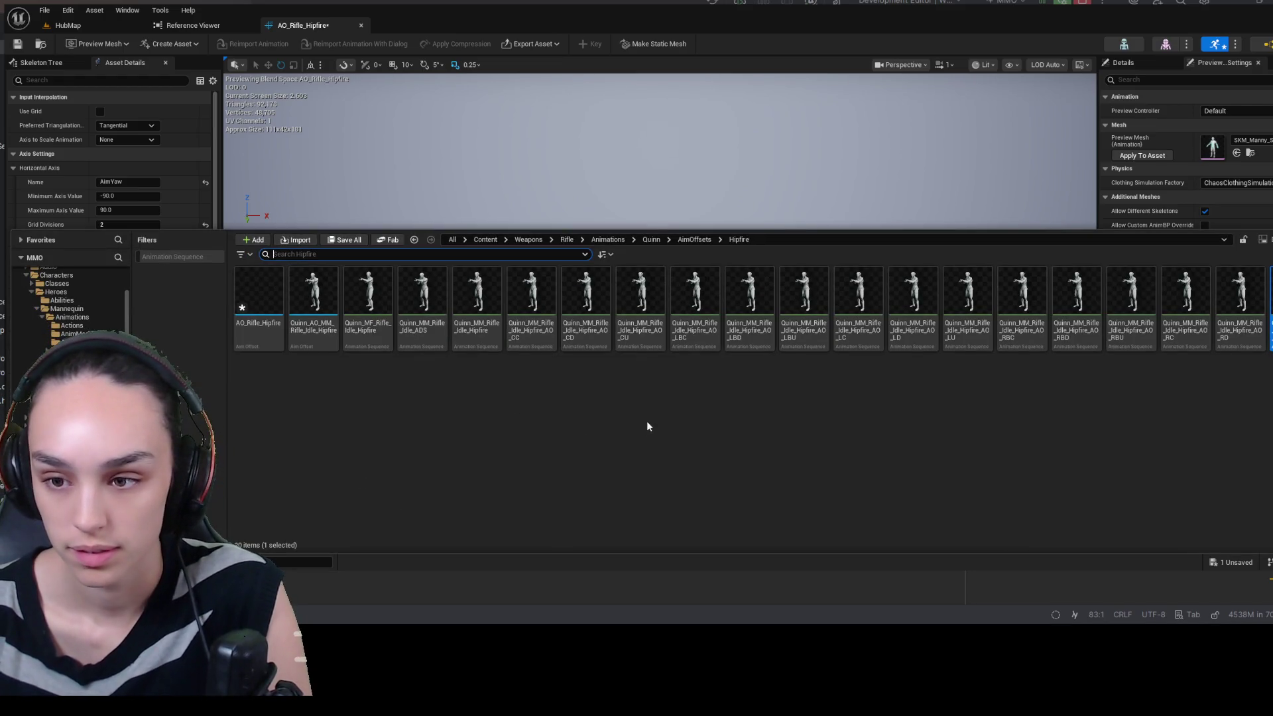
mouse_move(805, 312)
mouse_down()
mouse_move(659, 205)
mouse_move(310, 383)
mouse_move(243, 375)
mouse_up()
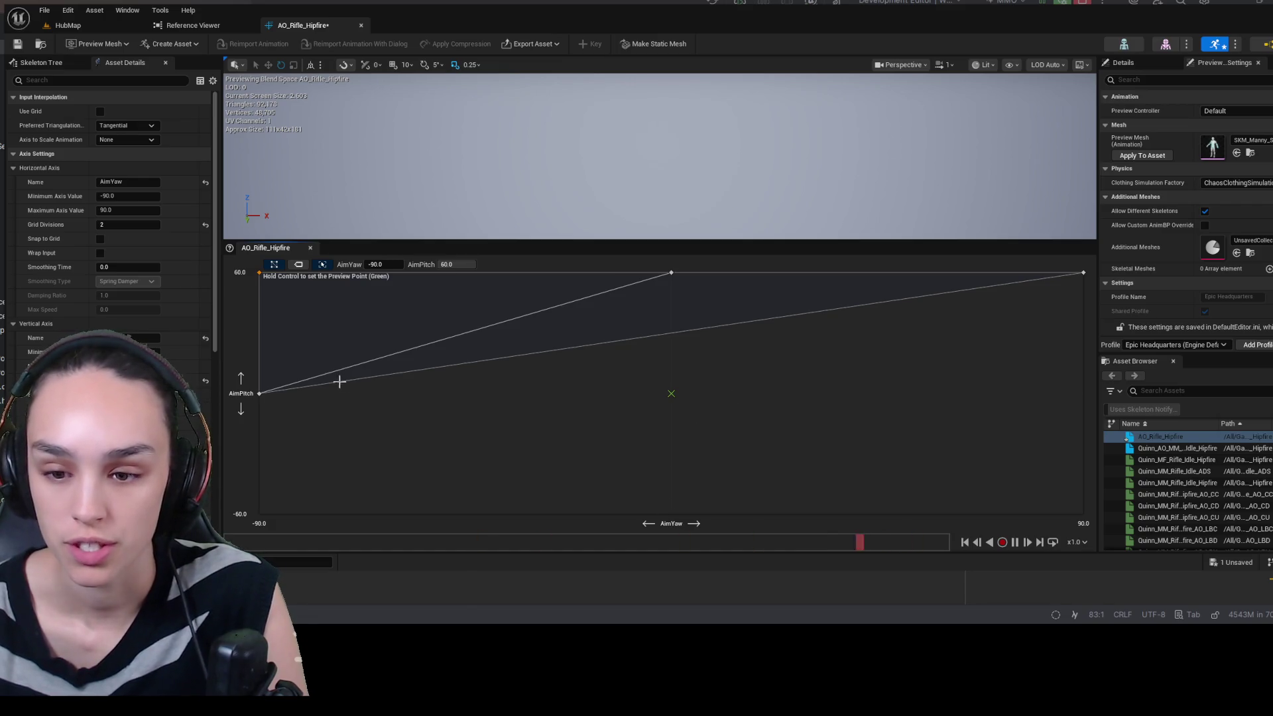
mouse_move(259, 393)
mouse_down()
mouse_move(670, 393)
mouse_move(688, 441)
mouse_up()
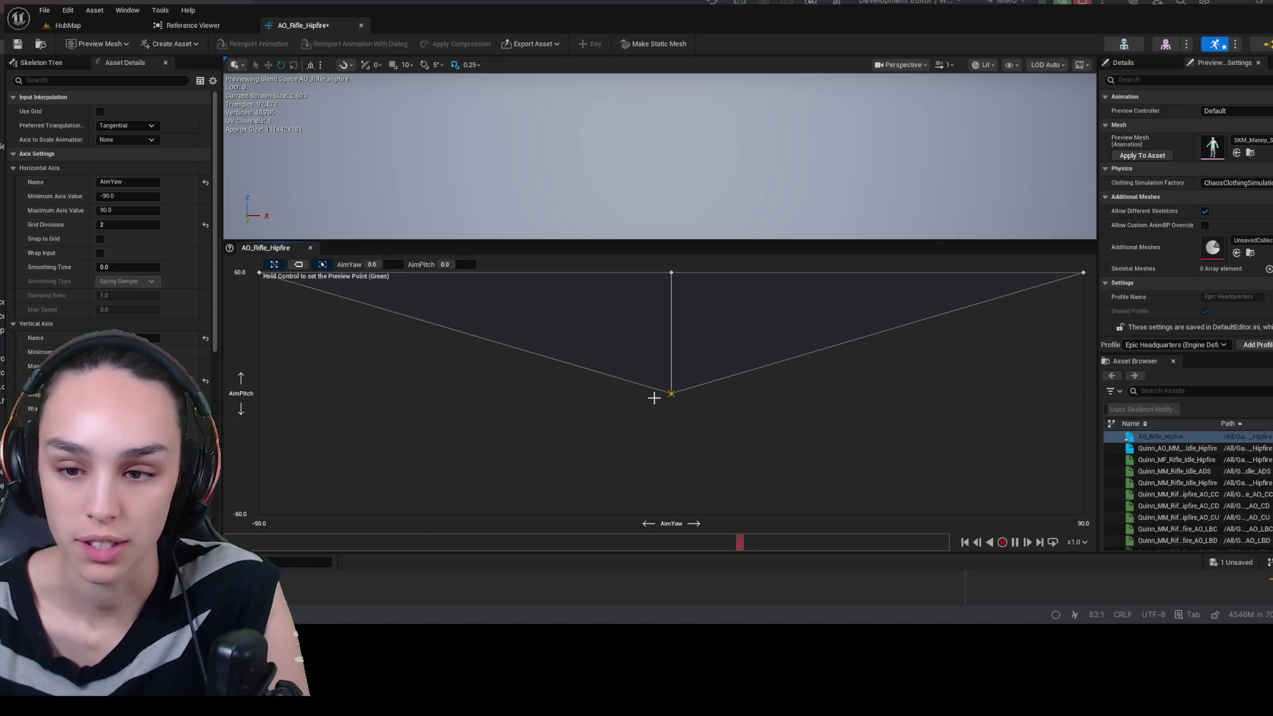
drag(670, 393, 259, 393)
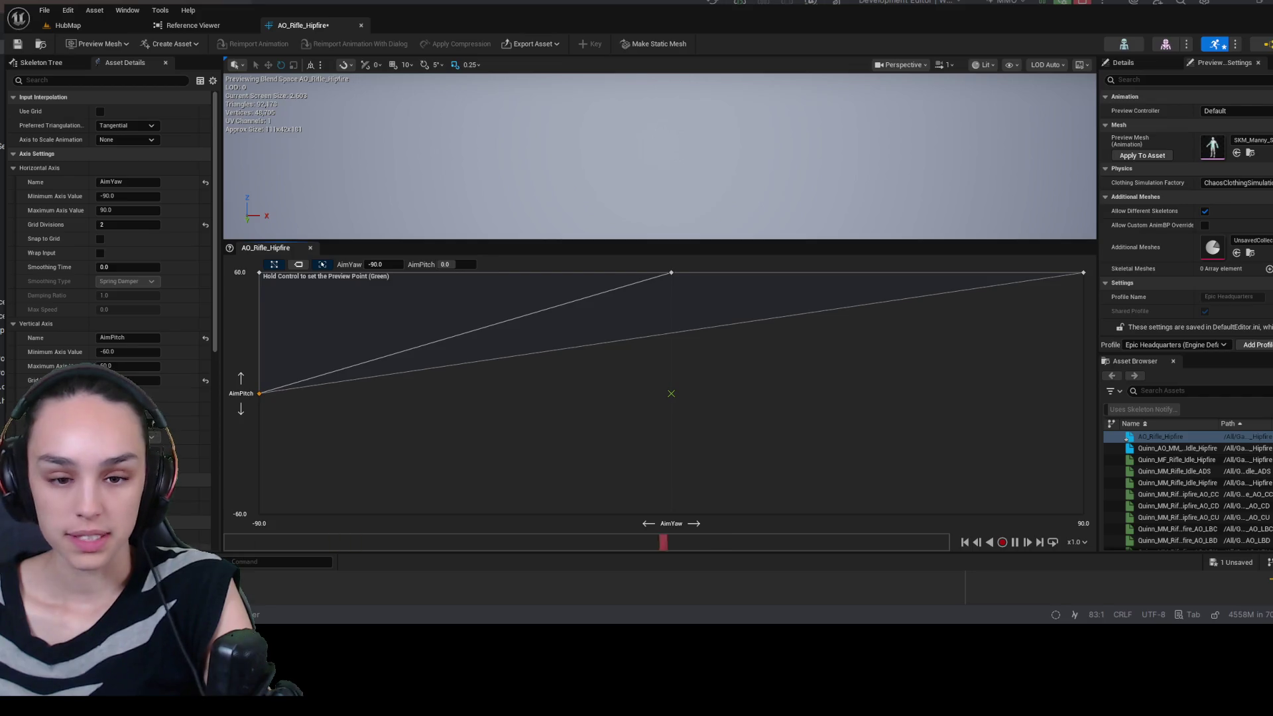
- Add the CC pose at the grid centre and the RC pose at the right-centre
key(ctrl+space)
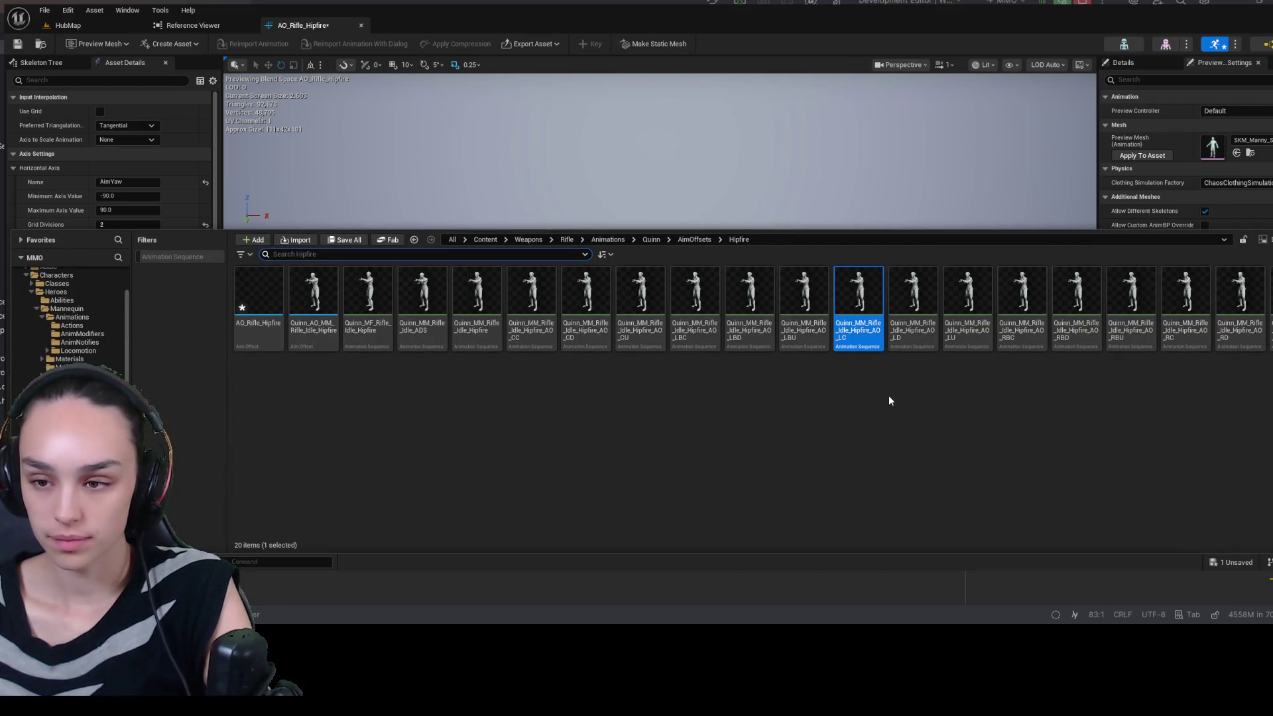
drag(531, 295, 659, 401)
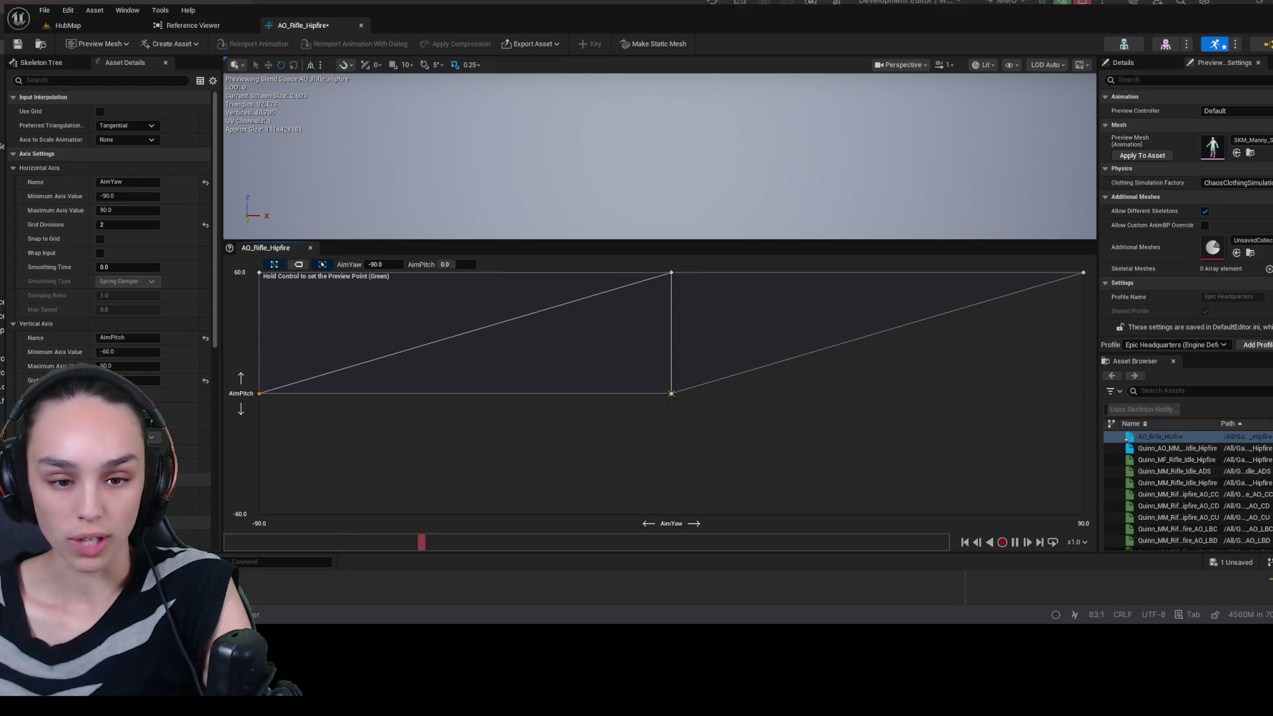
key(ctrl+space)
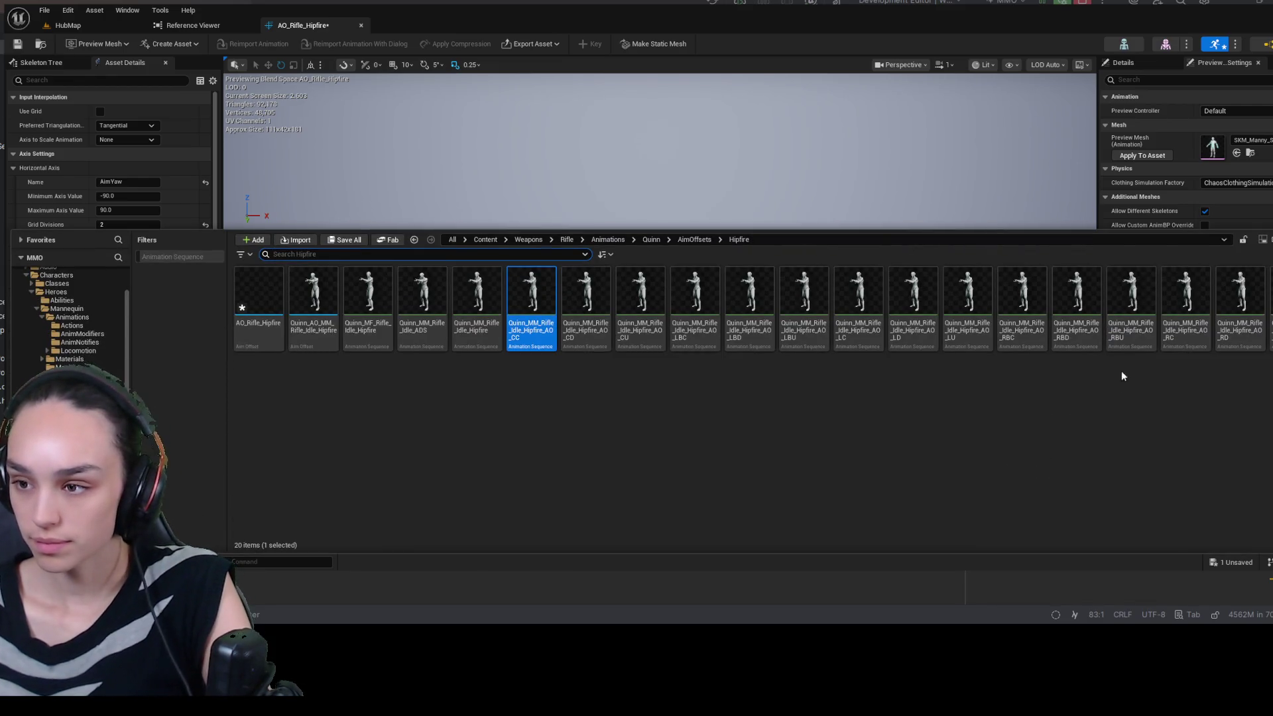
click(1185, 301)
mouse_move(951, 145)
mouse_down()
mouse_move(1016, 378)
mouse_move(1038, 398)
mouse_up()
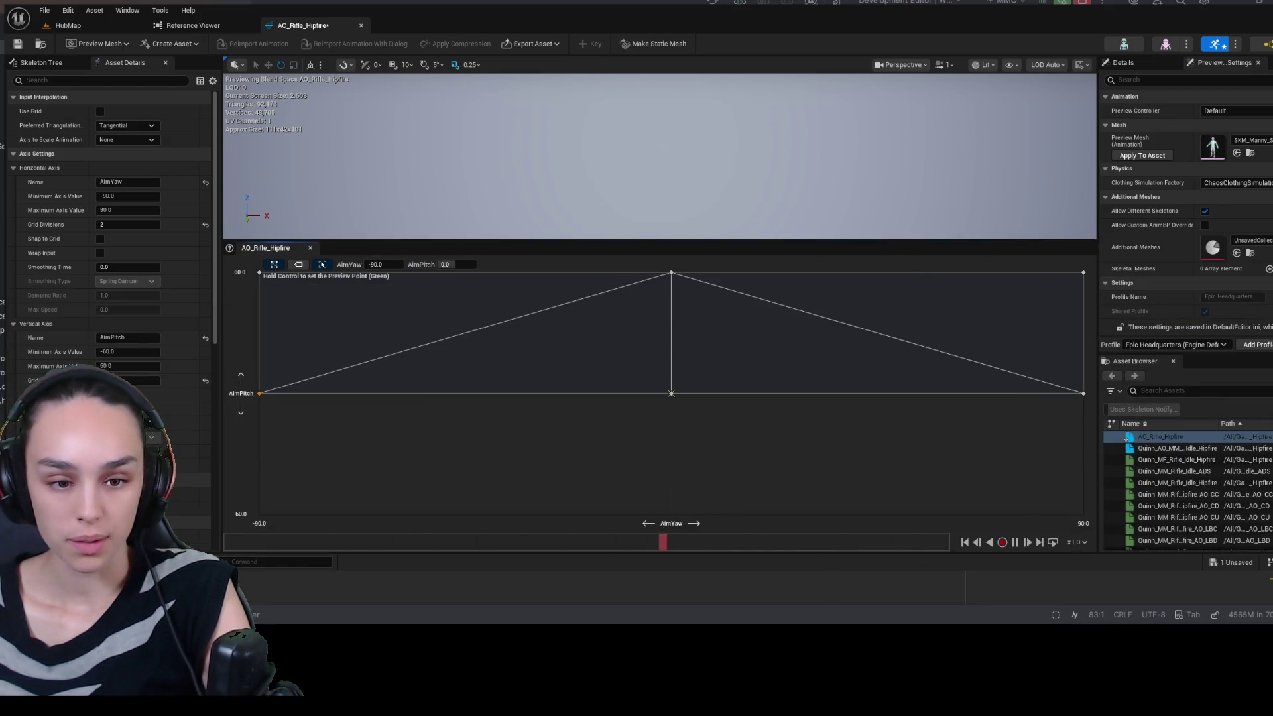
- Add the LD pose at the bottom-left corner and another at bottom centre, enlarging the preview
key(ctrl+space)
mouse_move(916, 293)
mouse_down()
mouse_move(454, 404)
mouse_move(257, 514)
mouse_up()
key(ctrl+space)
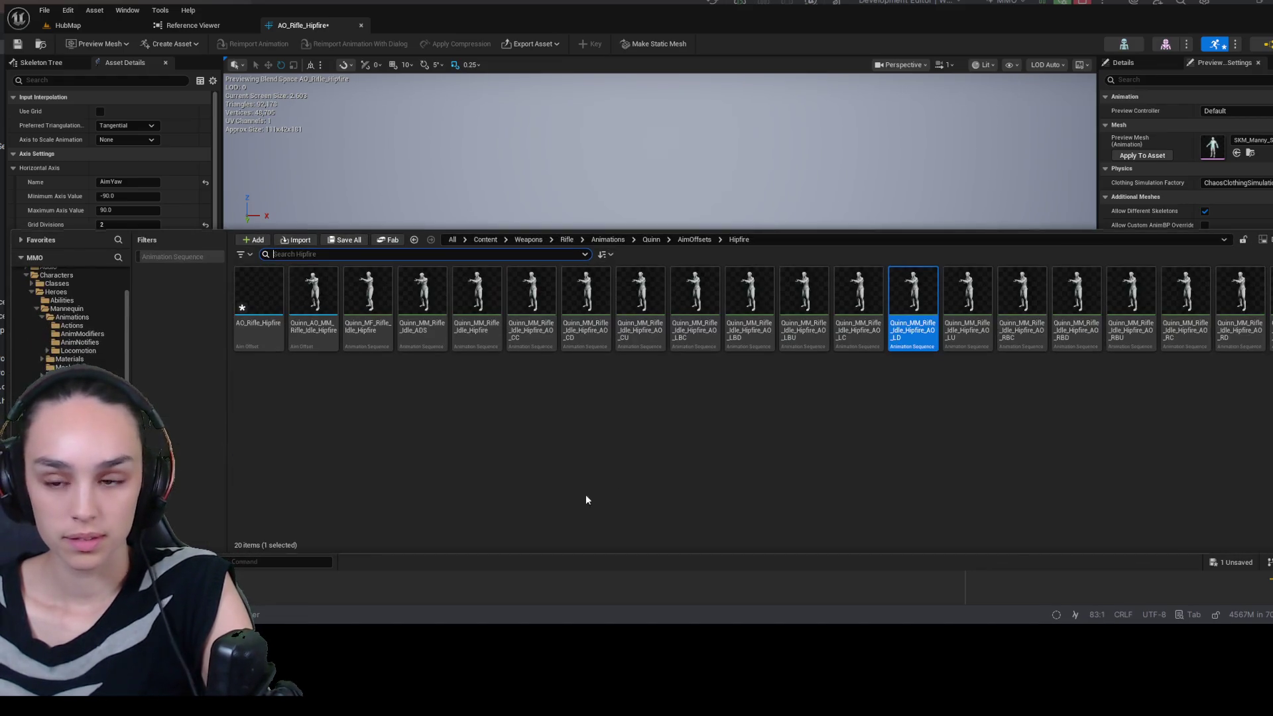
drag(966, 295, 672, 513)
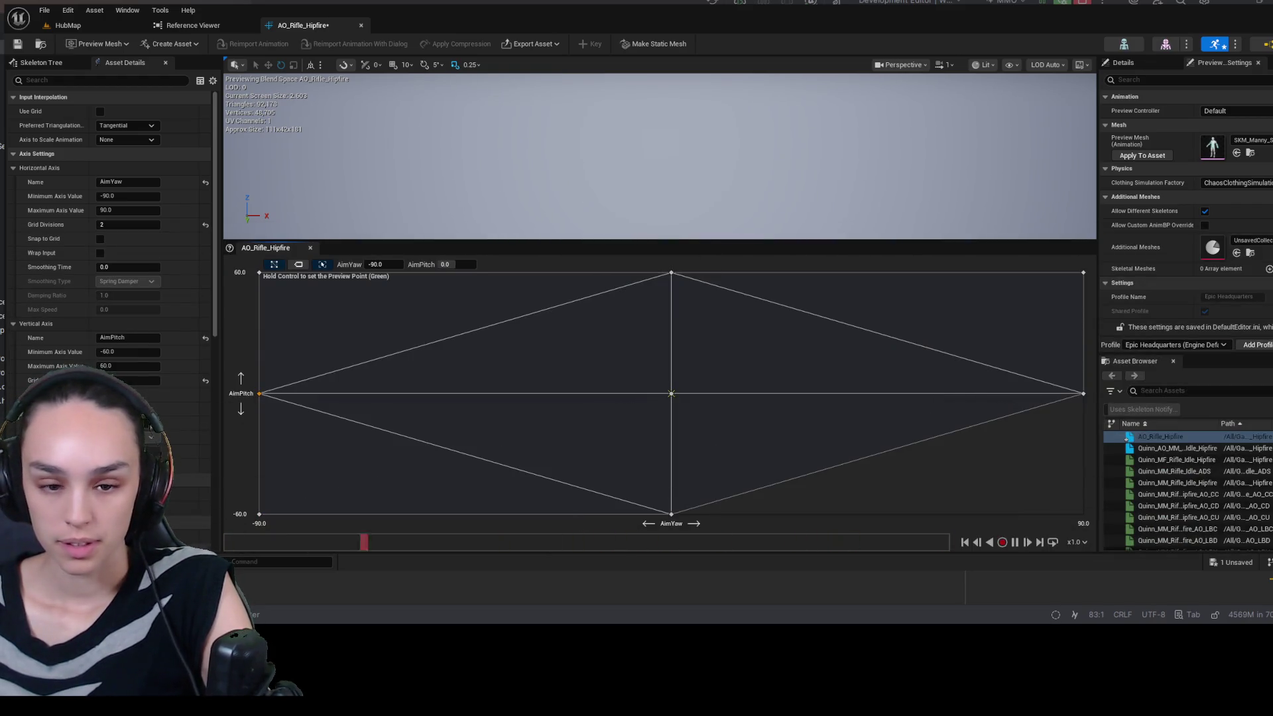
key(ctrl+space)
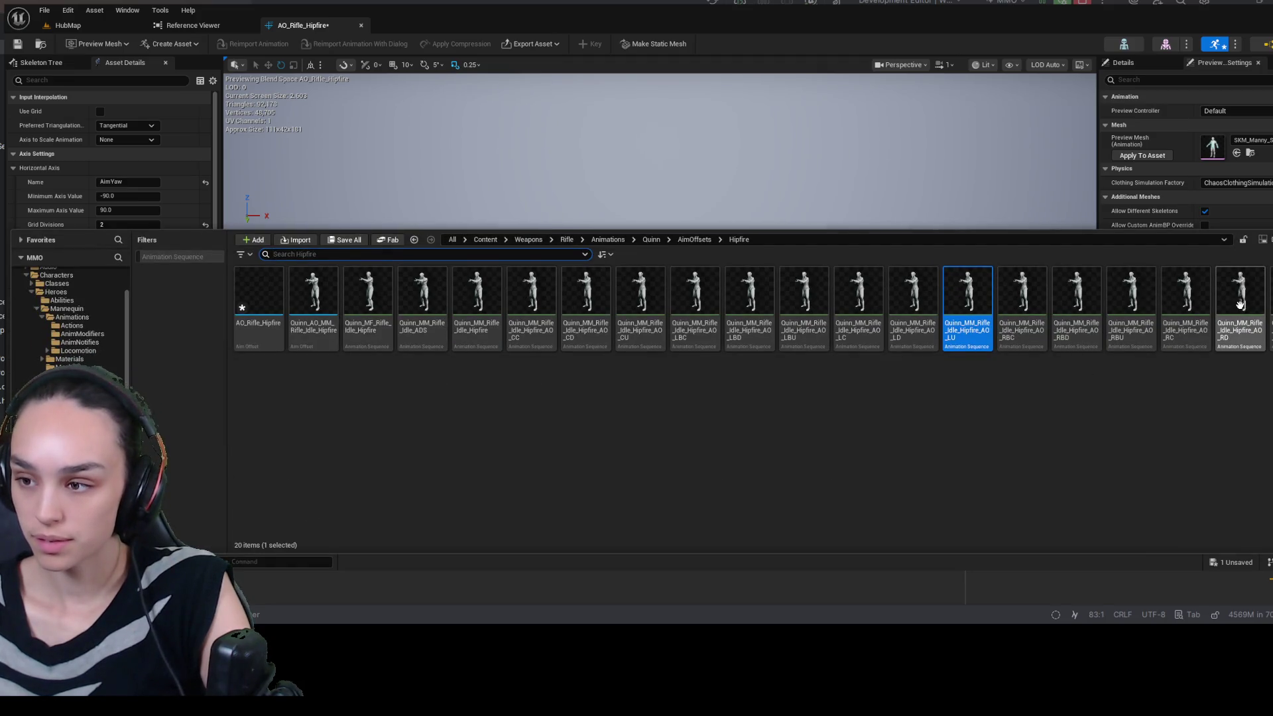
click(889, 185)
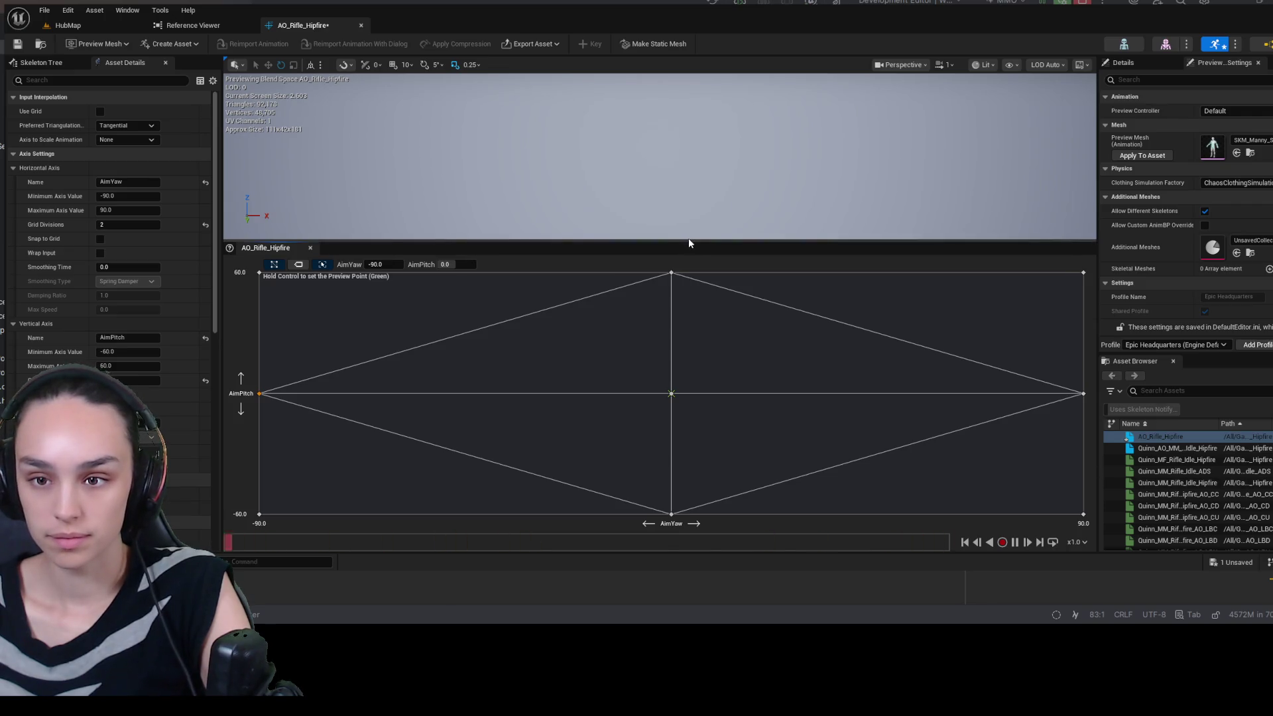
drag(690, 240, 689, 428)
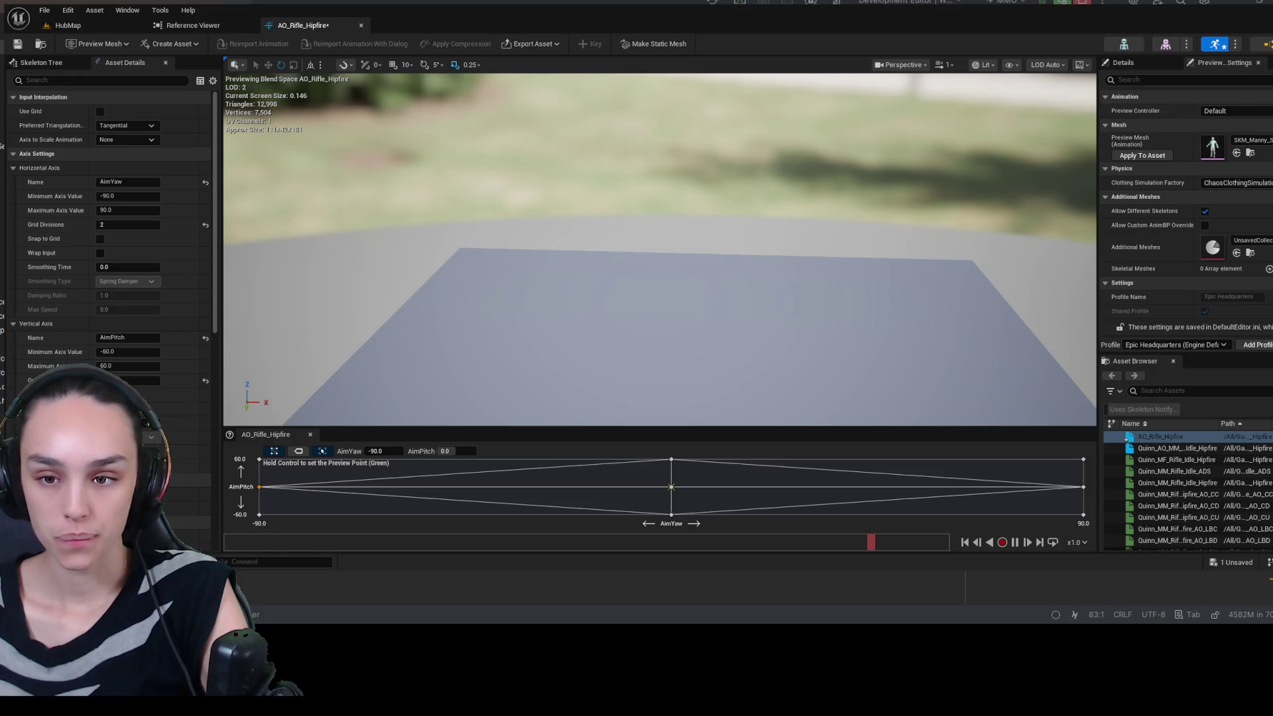
- Save AO_Rifle_Hipfire and return to its editor to preview Quinn in the hipfire pose
click(17, 44)
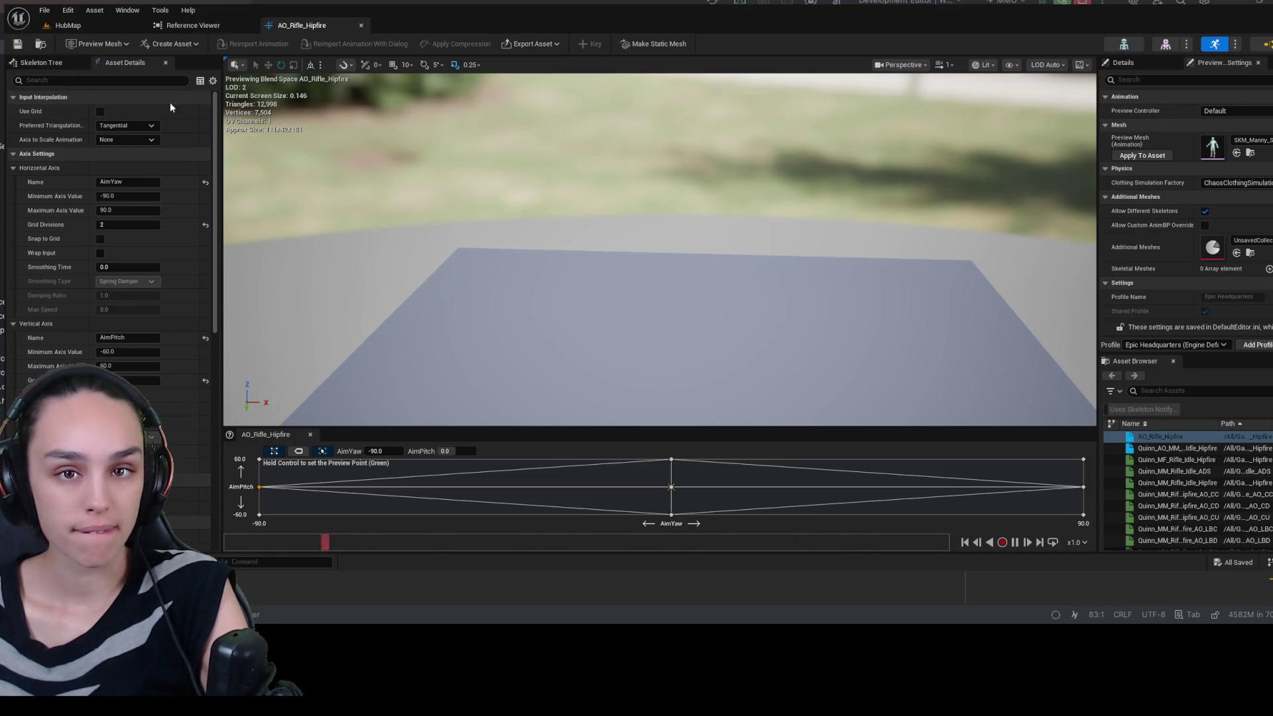
click(205, 26)
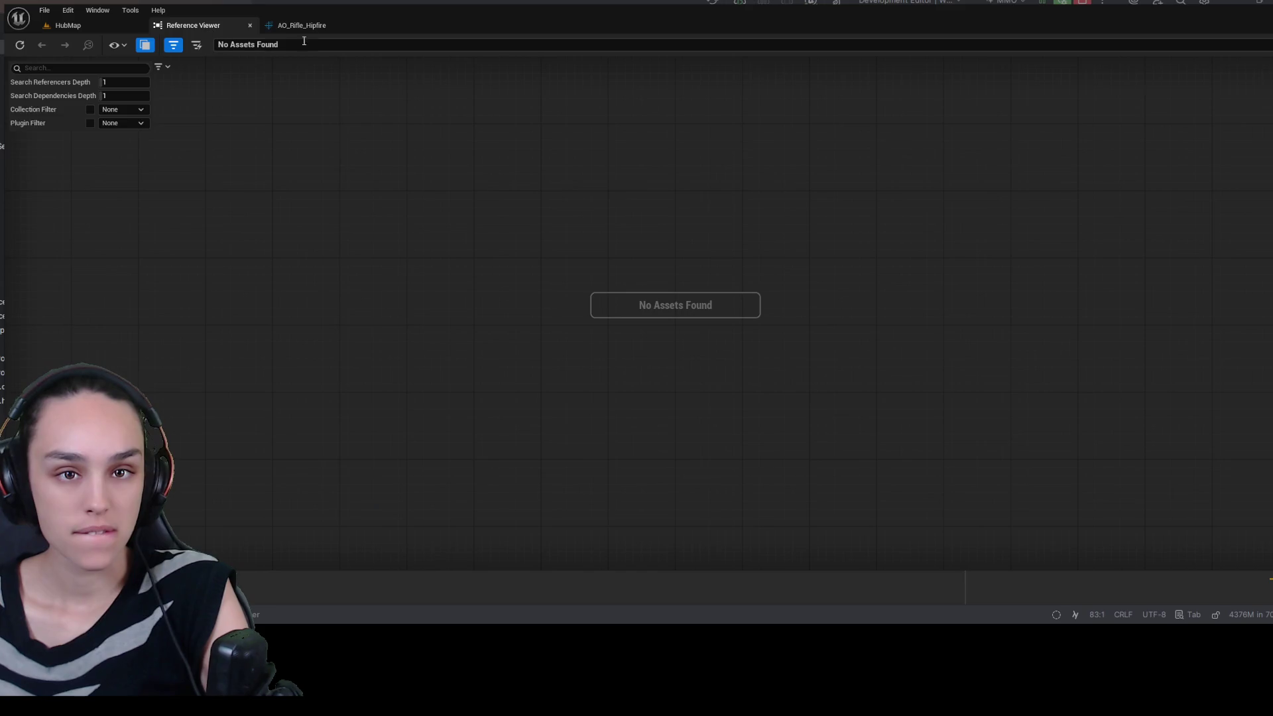
click(307, 26)
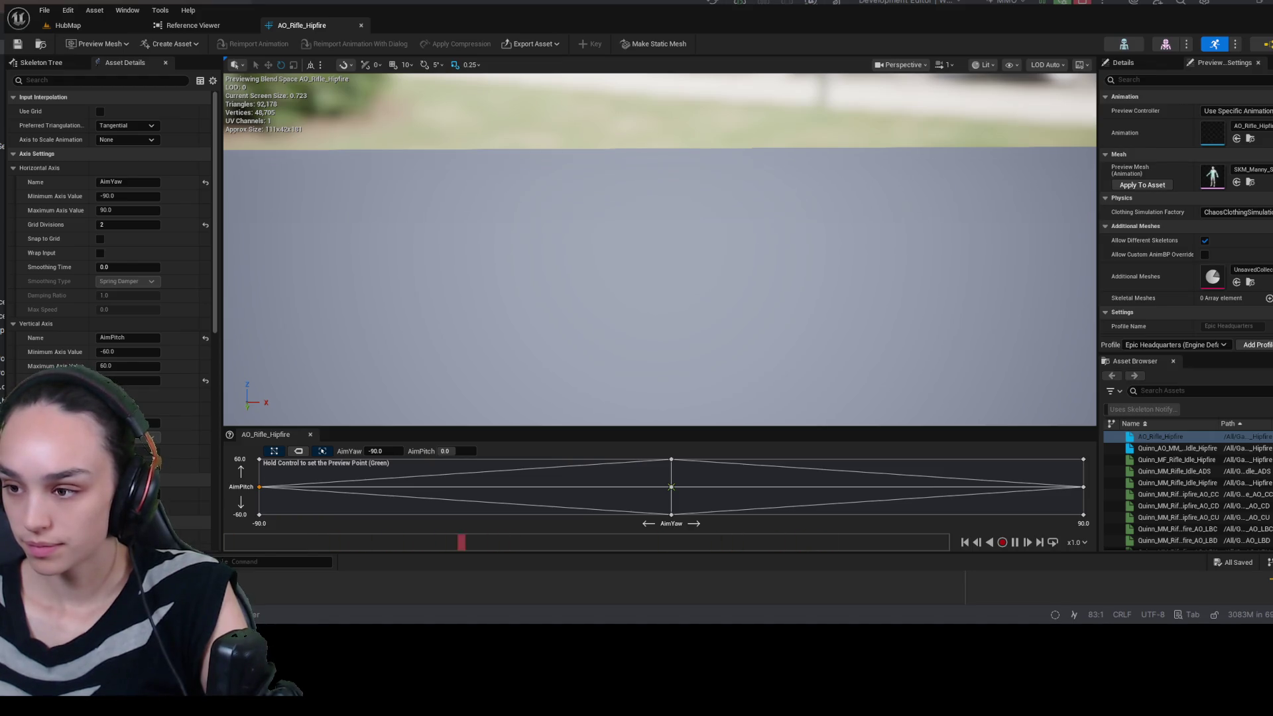
mouse_move(1176, 482)
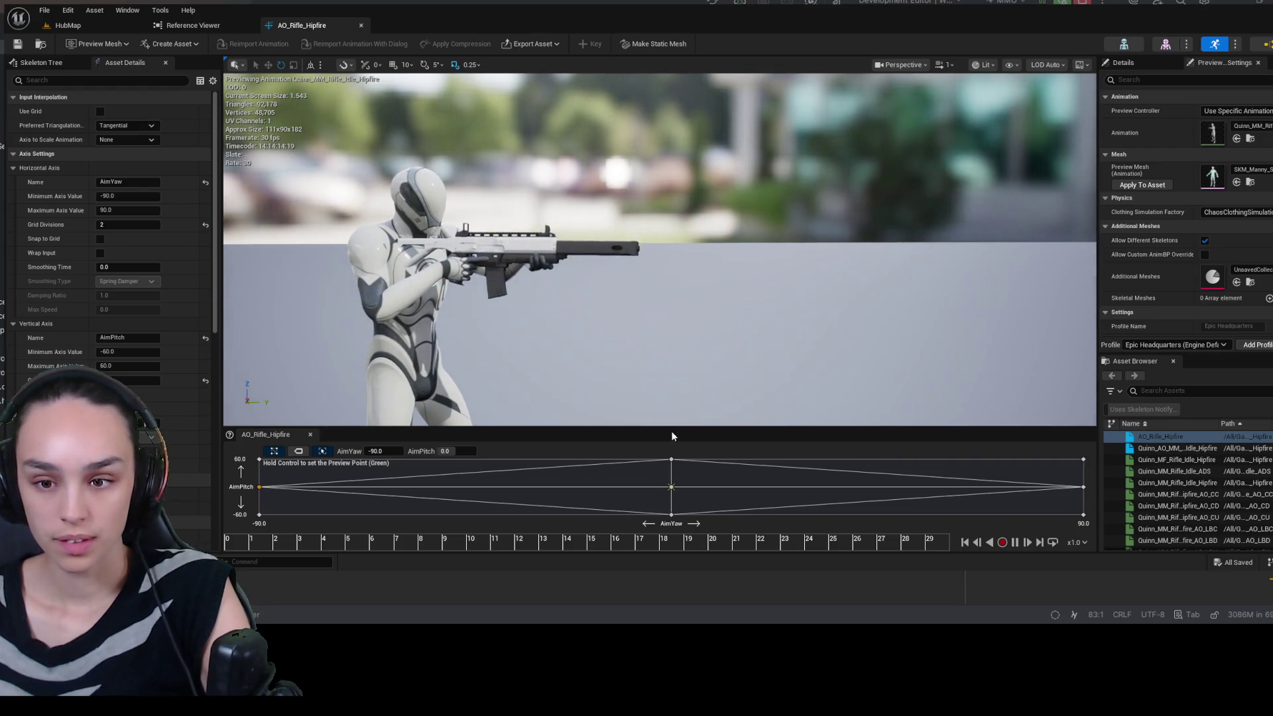
- Preview the rifle aim poses at the top edge and lower-left of the AimYaw/AimPitch grid
drag(672, 429, 662, 333)
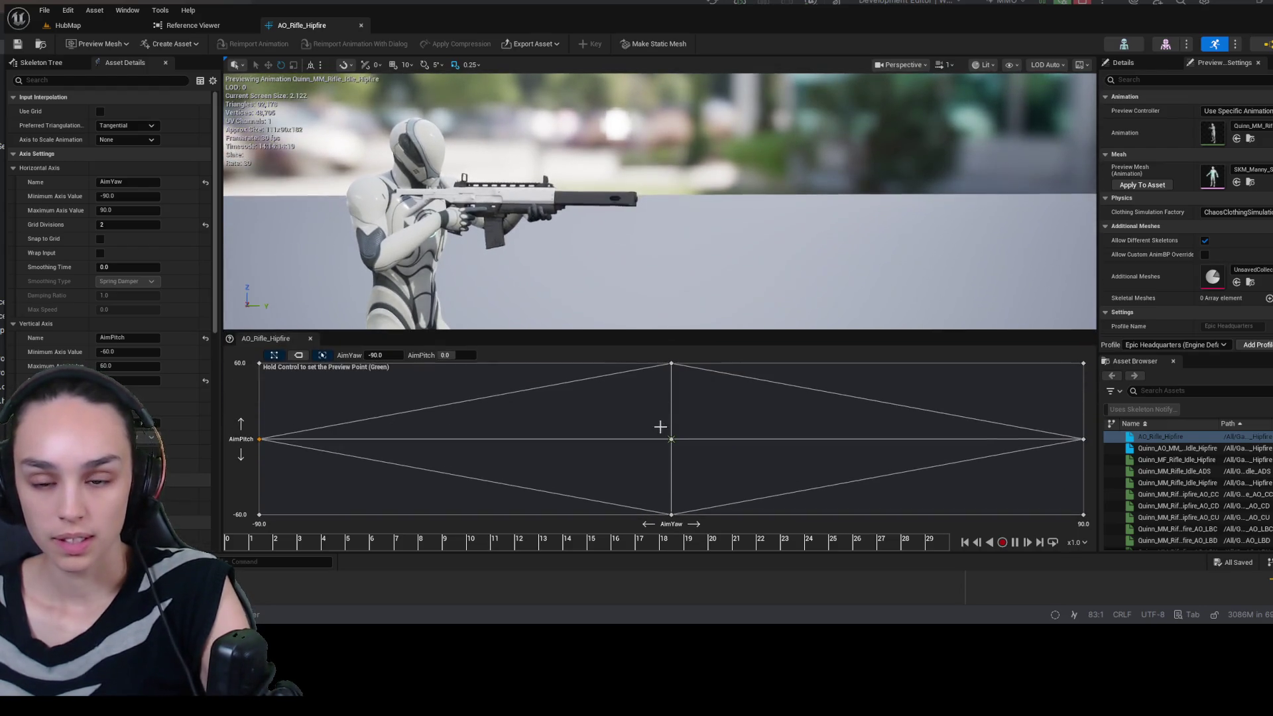
ctrl+click(475, 435)
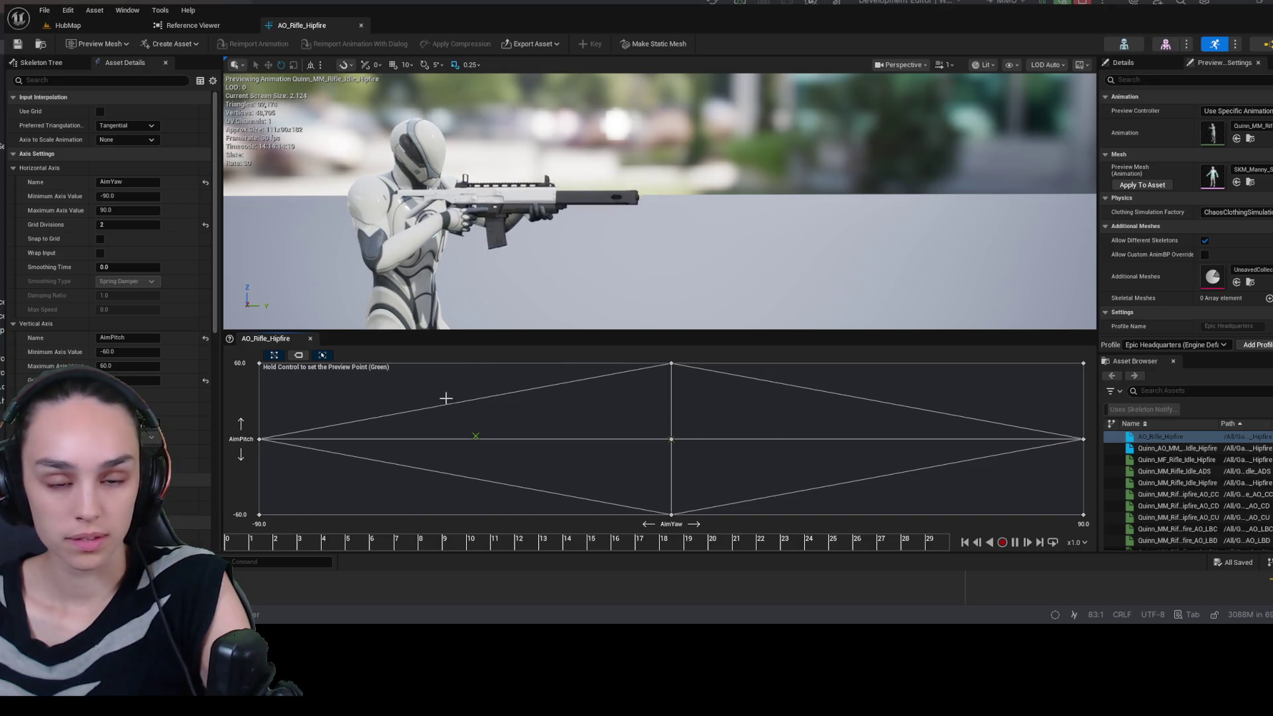
ctrl+click(428, 365)
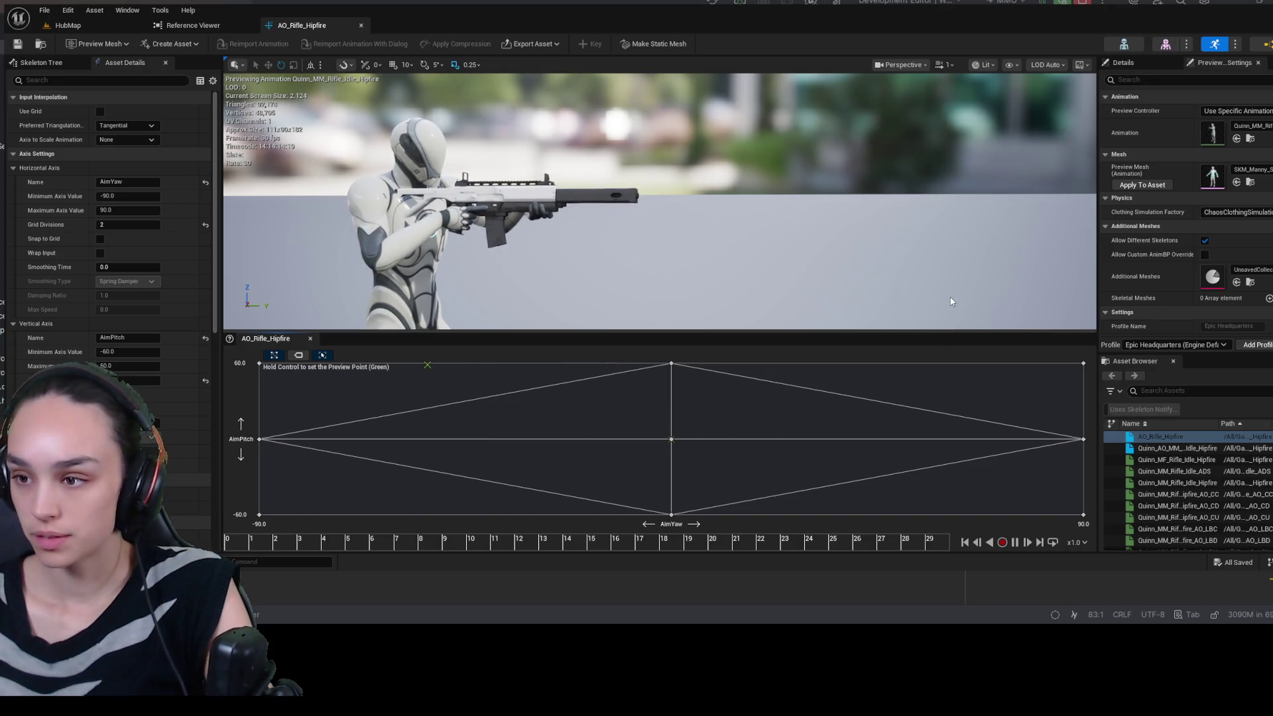
drag(905, 331, 908, 402)
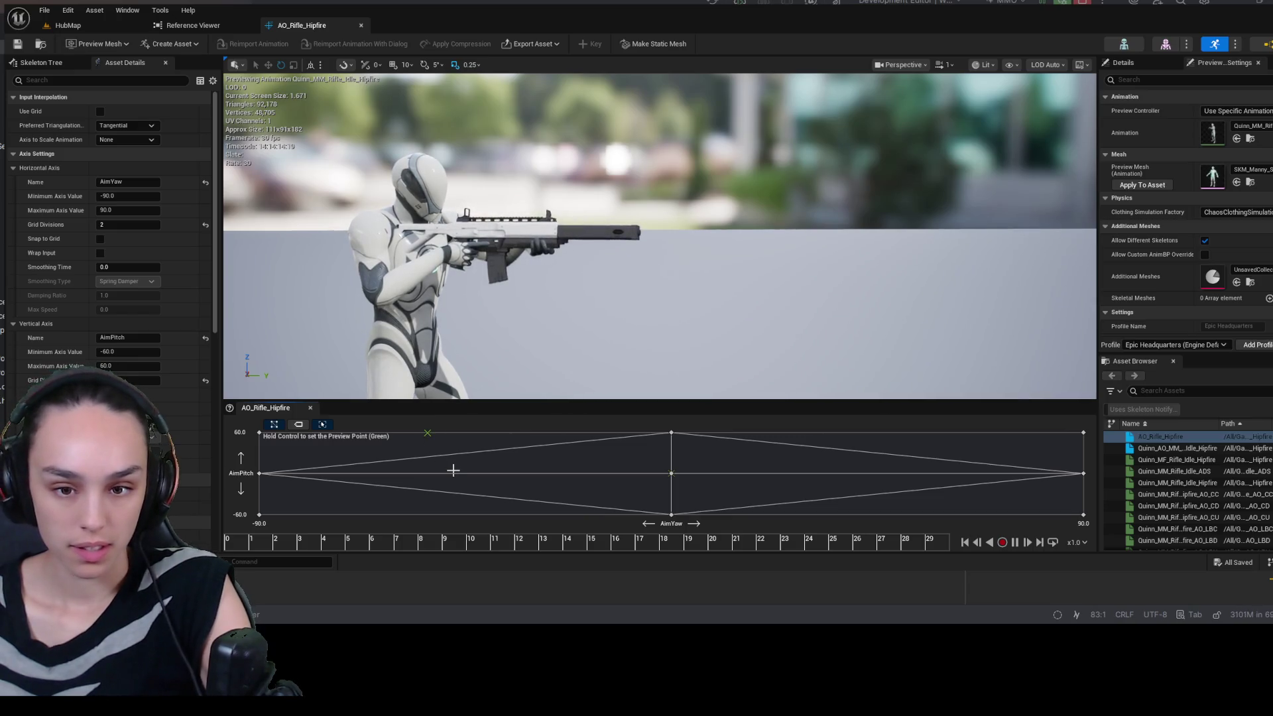
key(ctrl)
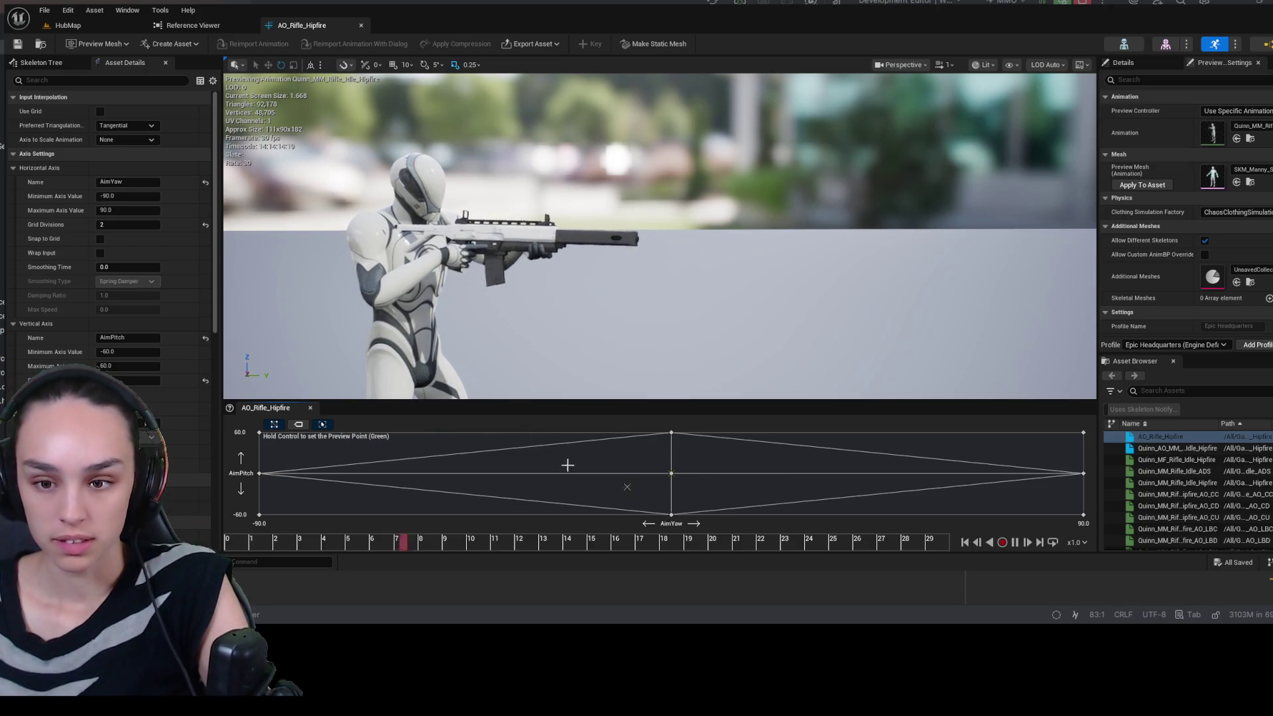
drag(431, 399, 434, 344)
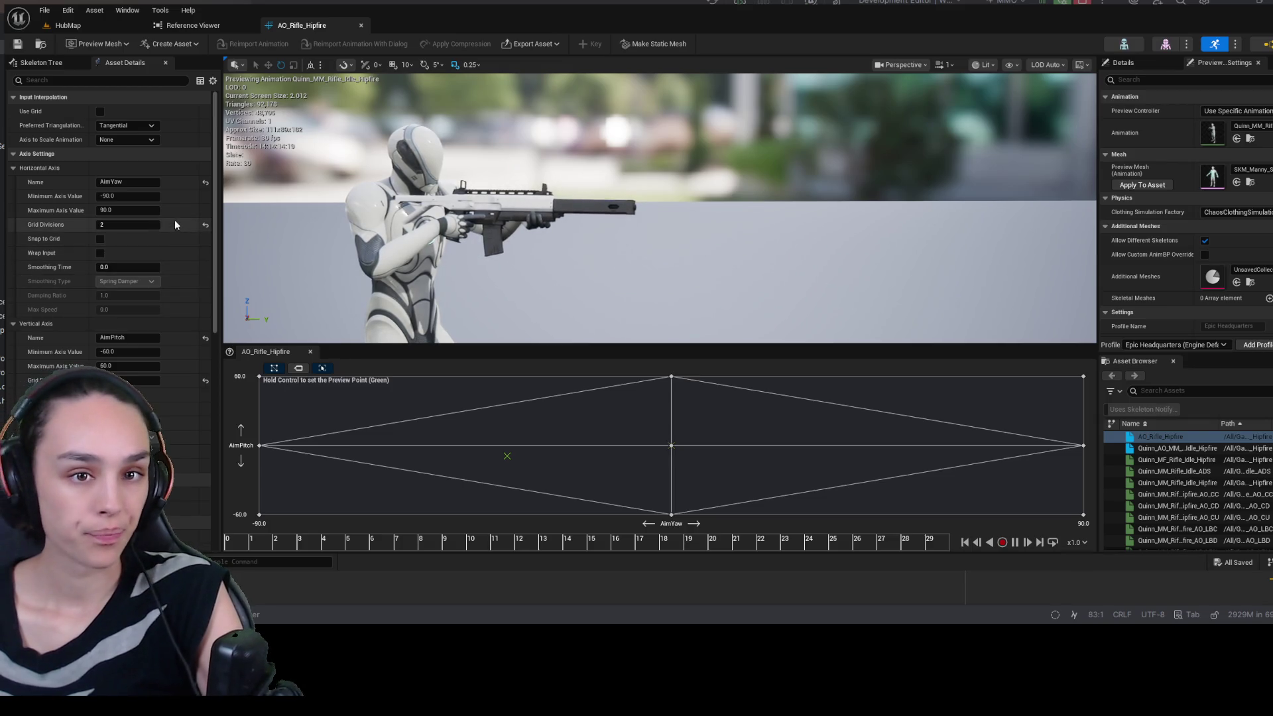
- Turn on Use Grid interpolation, comparing it against triangulation, and bring up the Hipfire folder
click(100, 111)
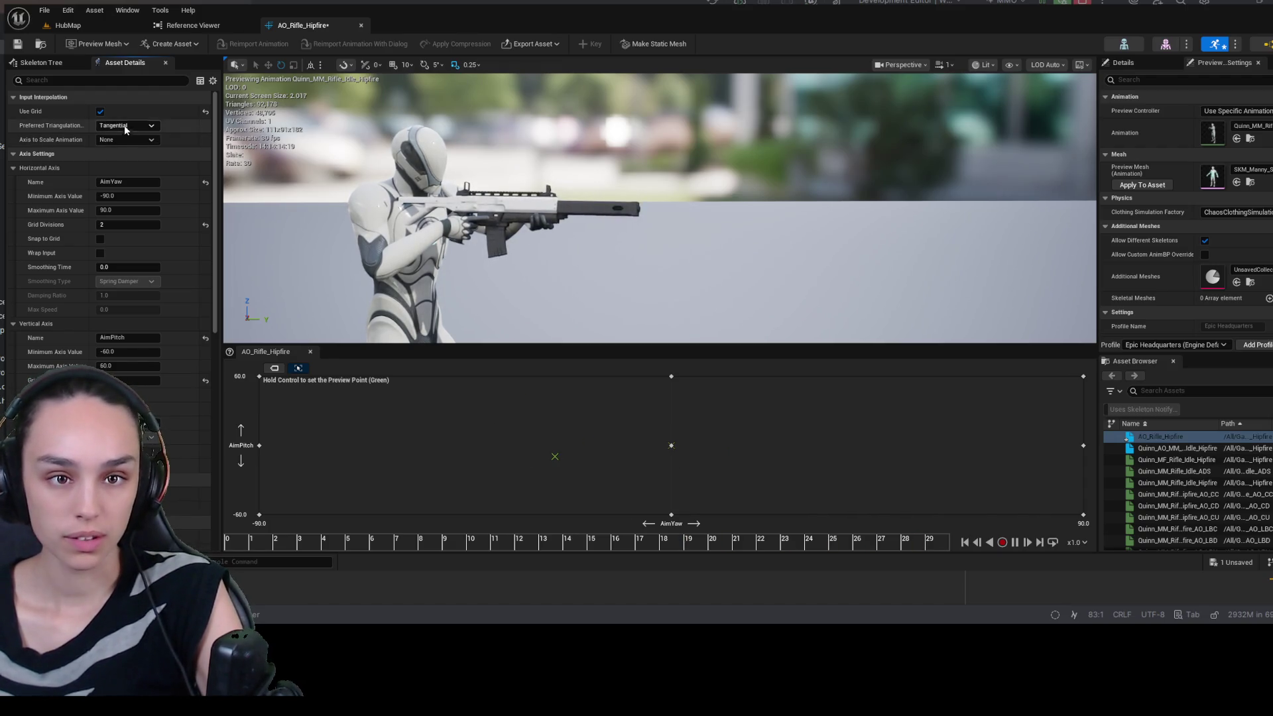
click(99, 110)
click(99, 111)
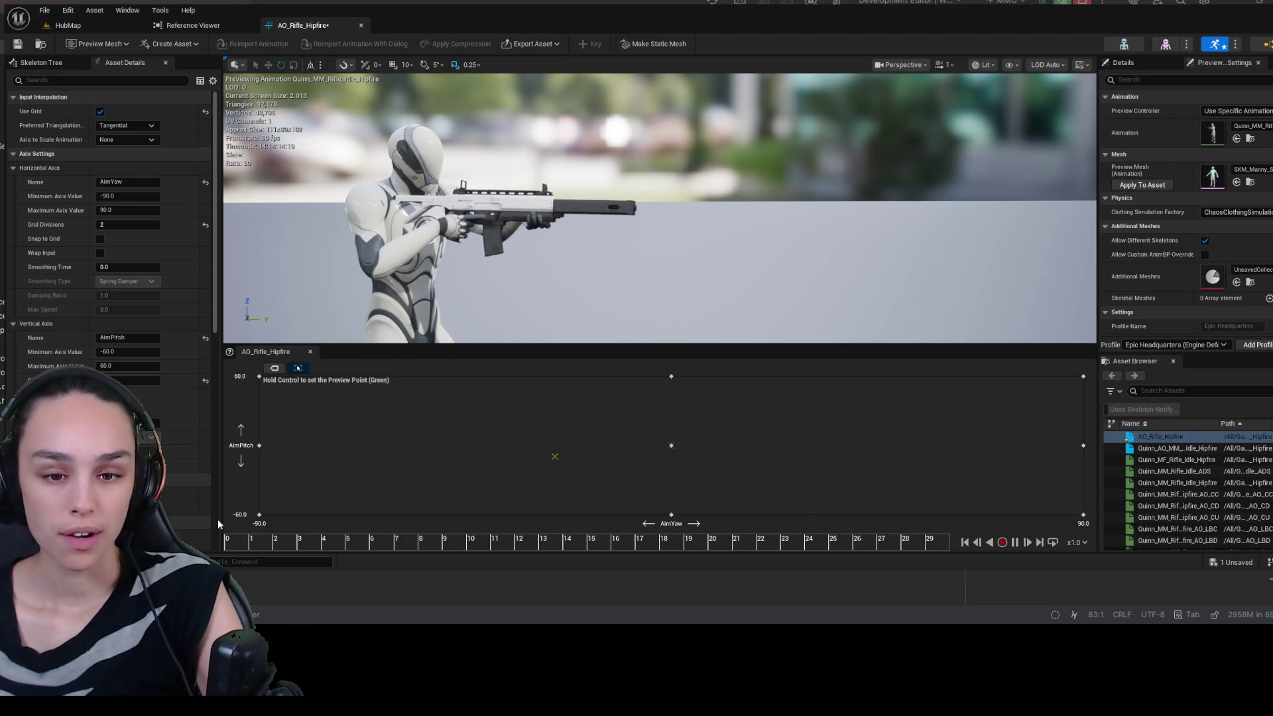
key(ctrl+space)
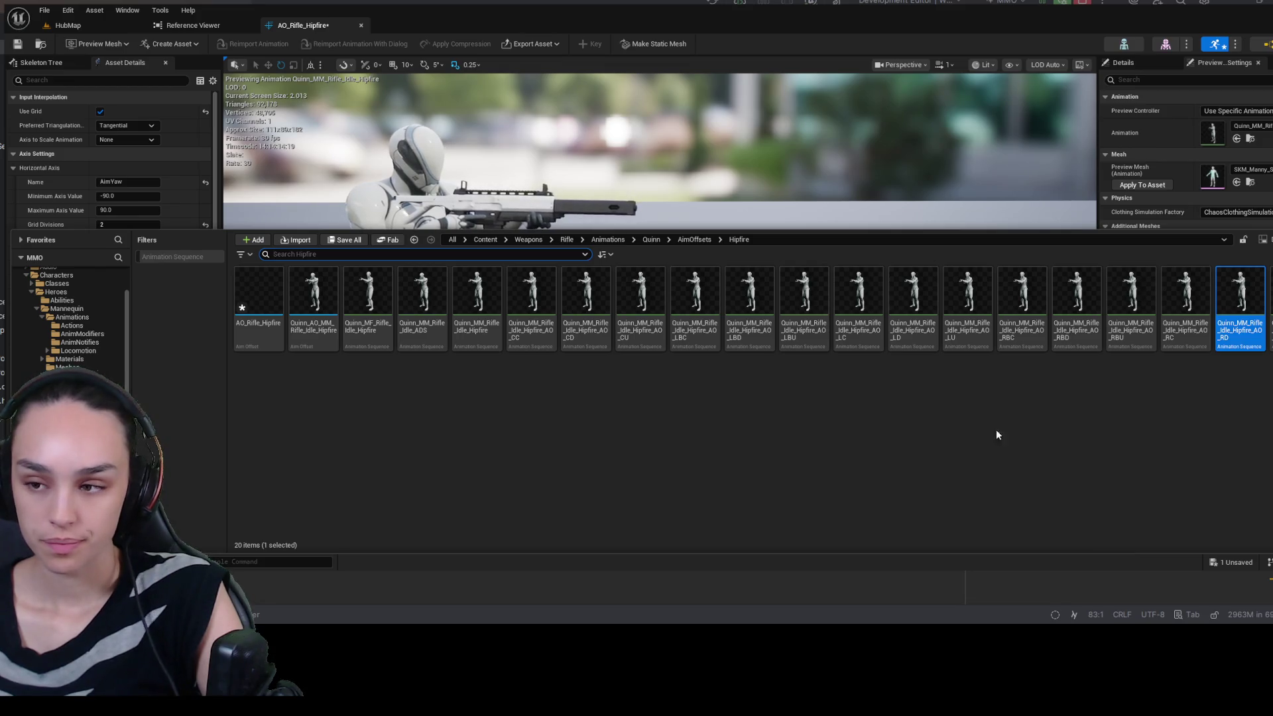
- Inspect Quinn_MM_Rifle_Idle_Hipfire_AO_RD's 'base po' additive settings, scrub its timeline, then close it
ctrl+click(1230, 322)
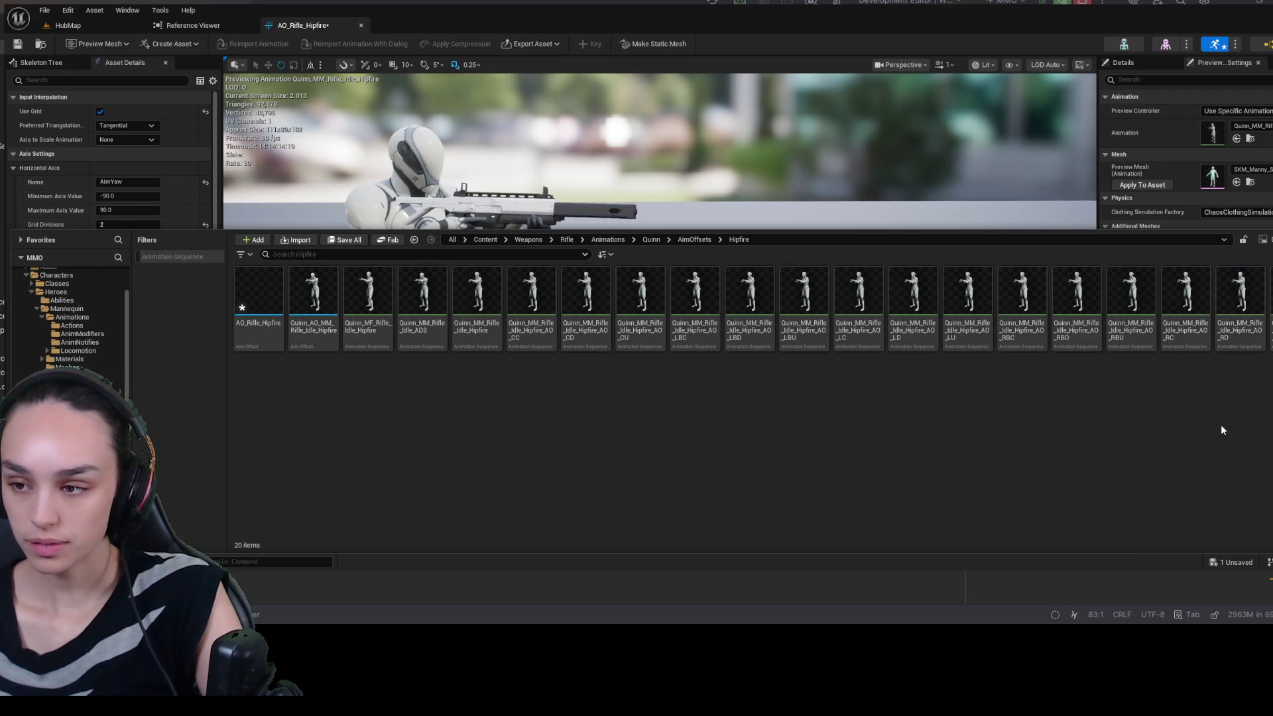
double_click(1232, 321)
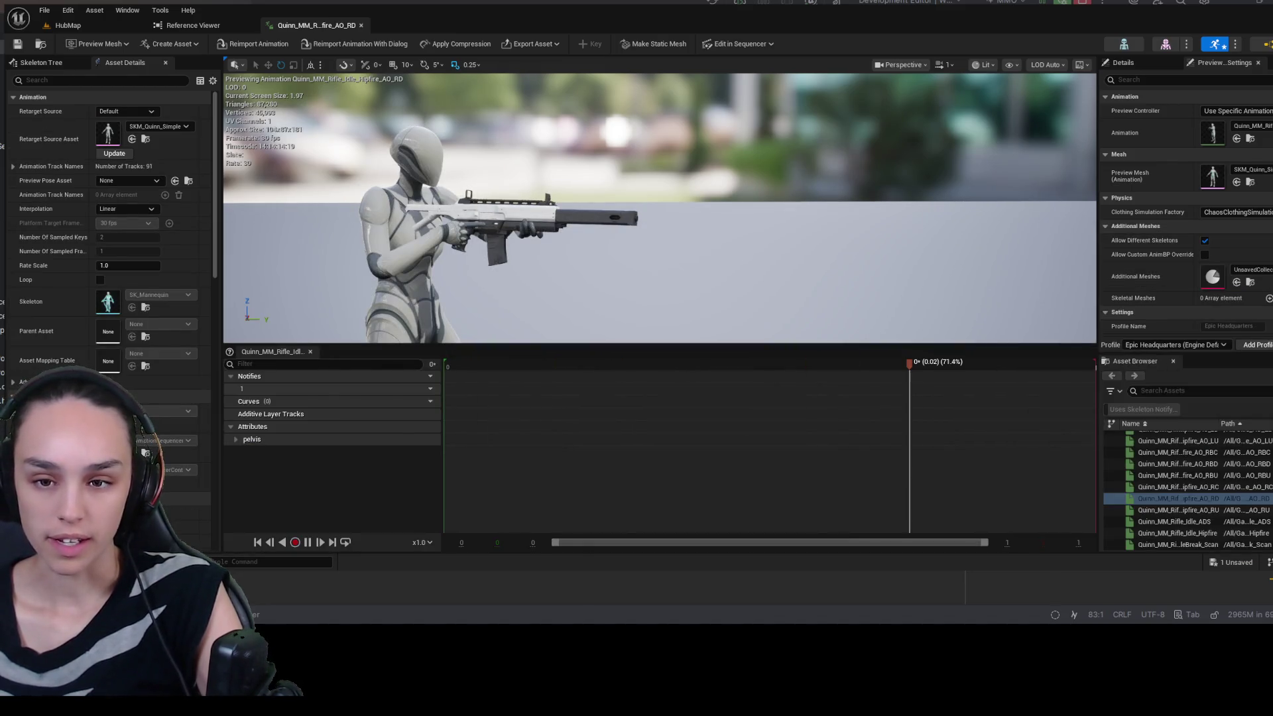
text(a)
click(116, 80)
text(add)
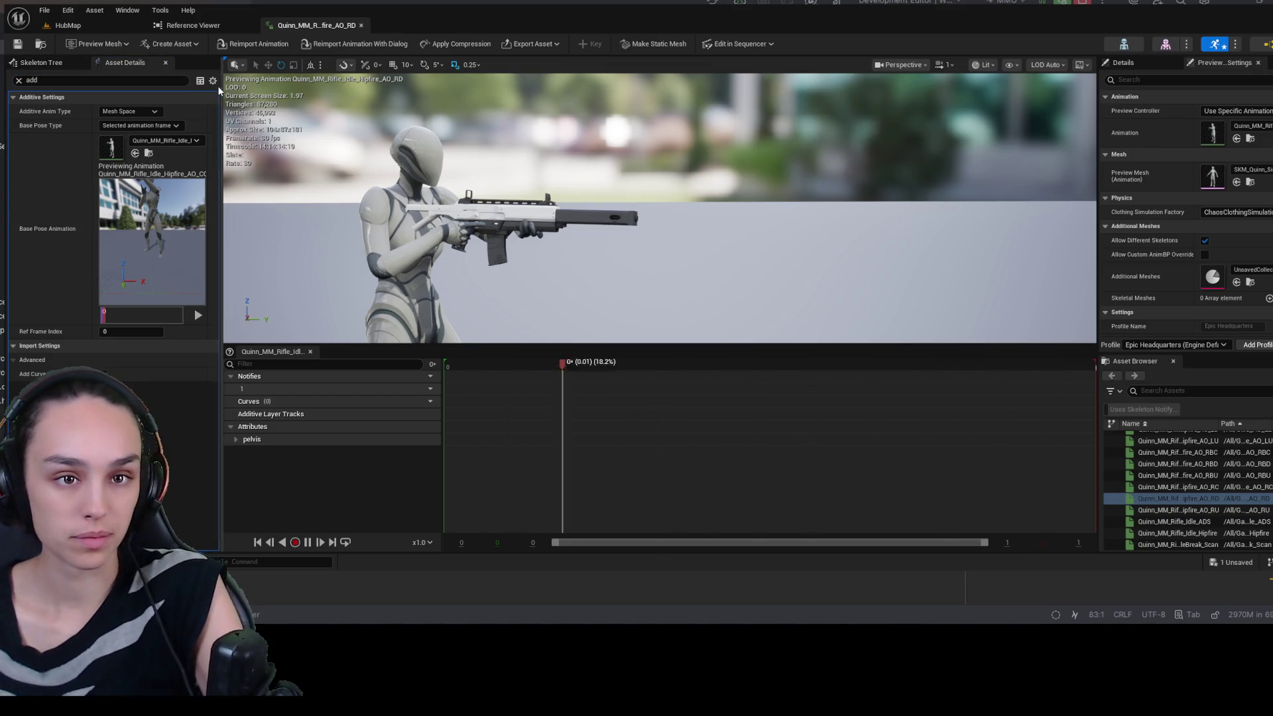
double_click(32, 81)
text(base po)
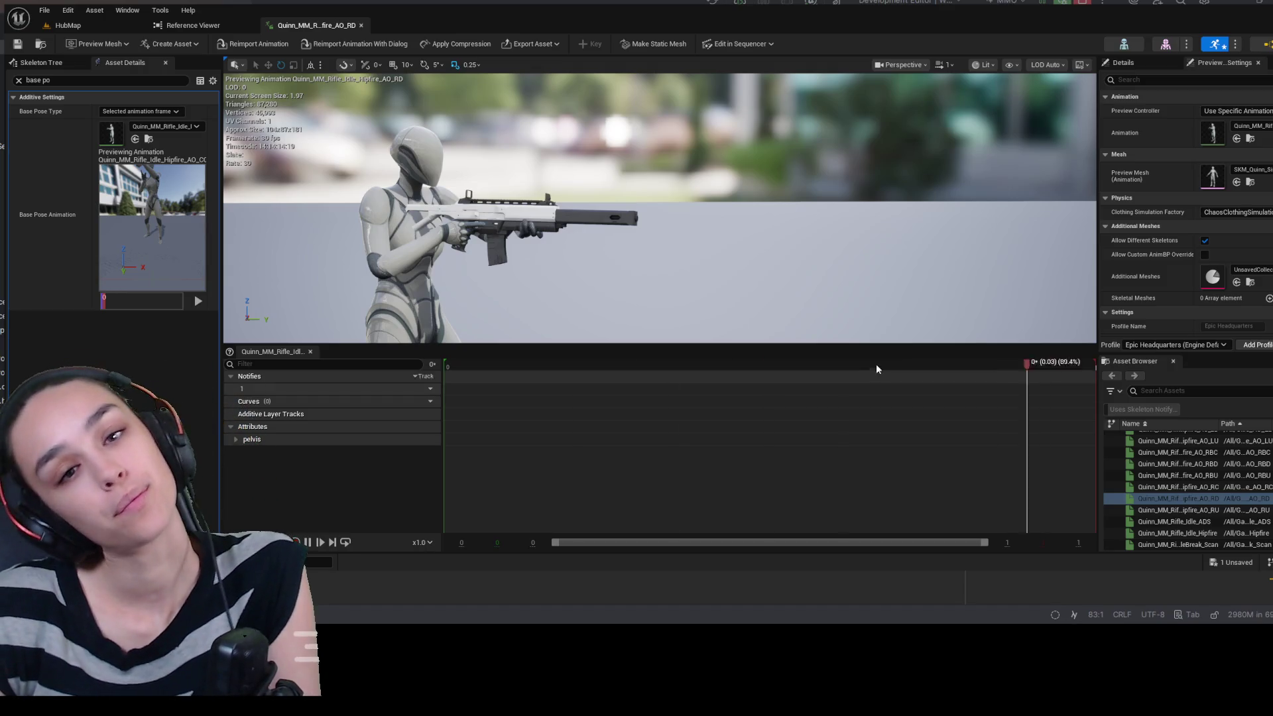
click(972, 364)
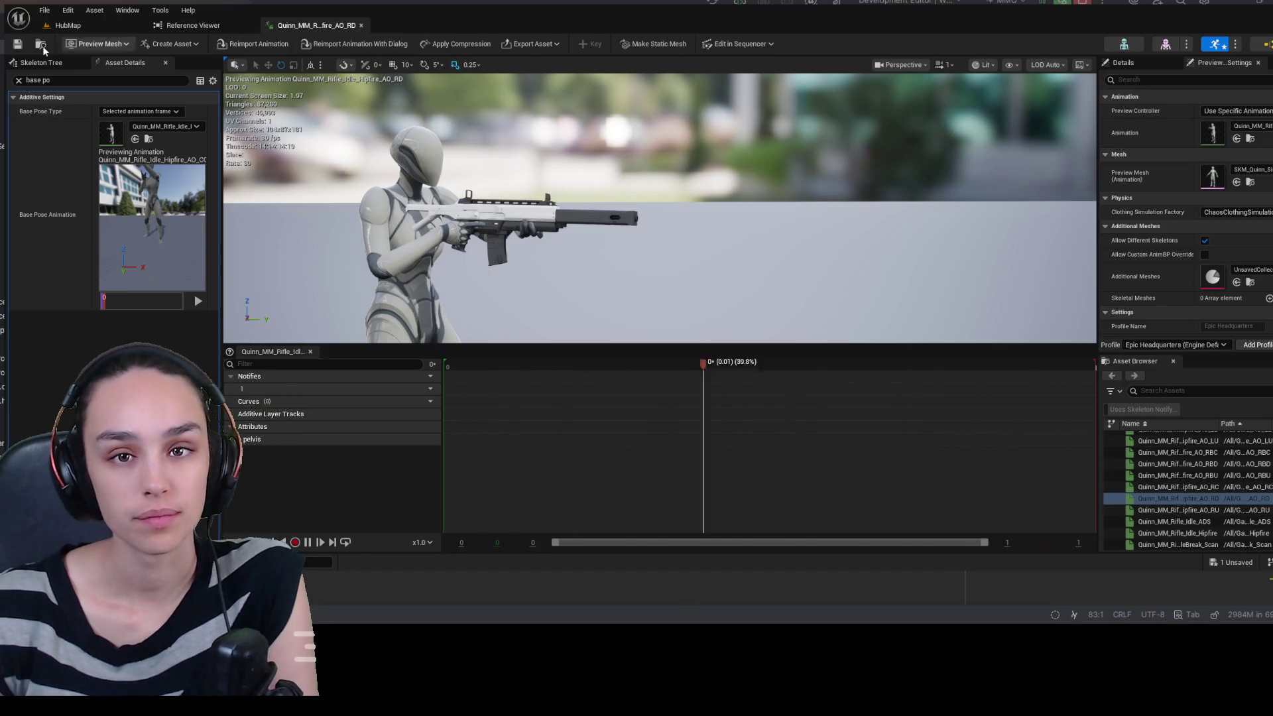
click(360, 25)
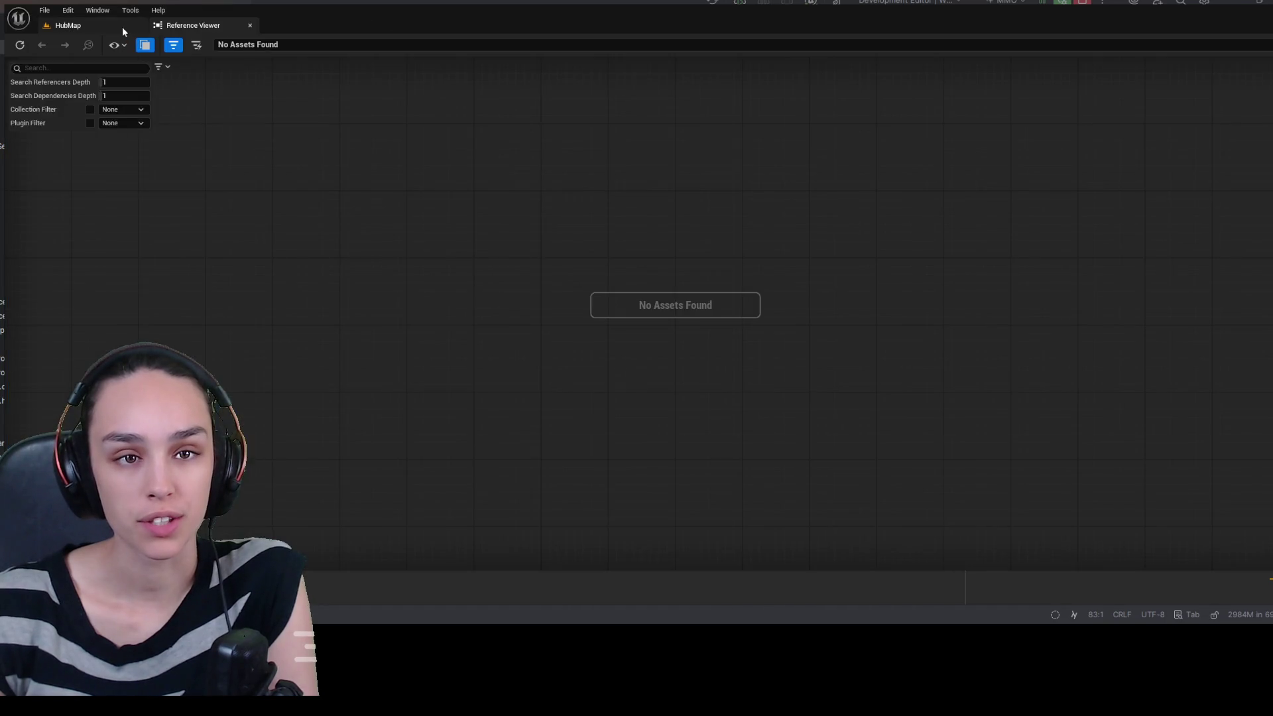
- Close the Reference Viewer and reopen AO_Rifle_Hipfire from the Hipfire folder
click(251, 25)
key(ctrl+space)
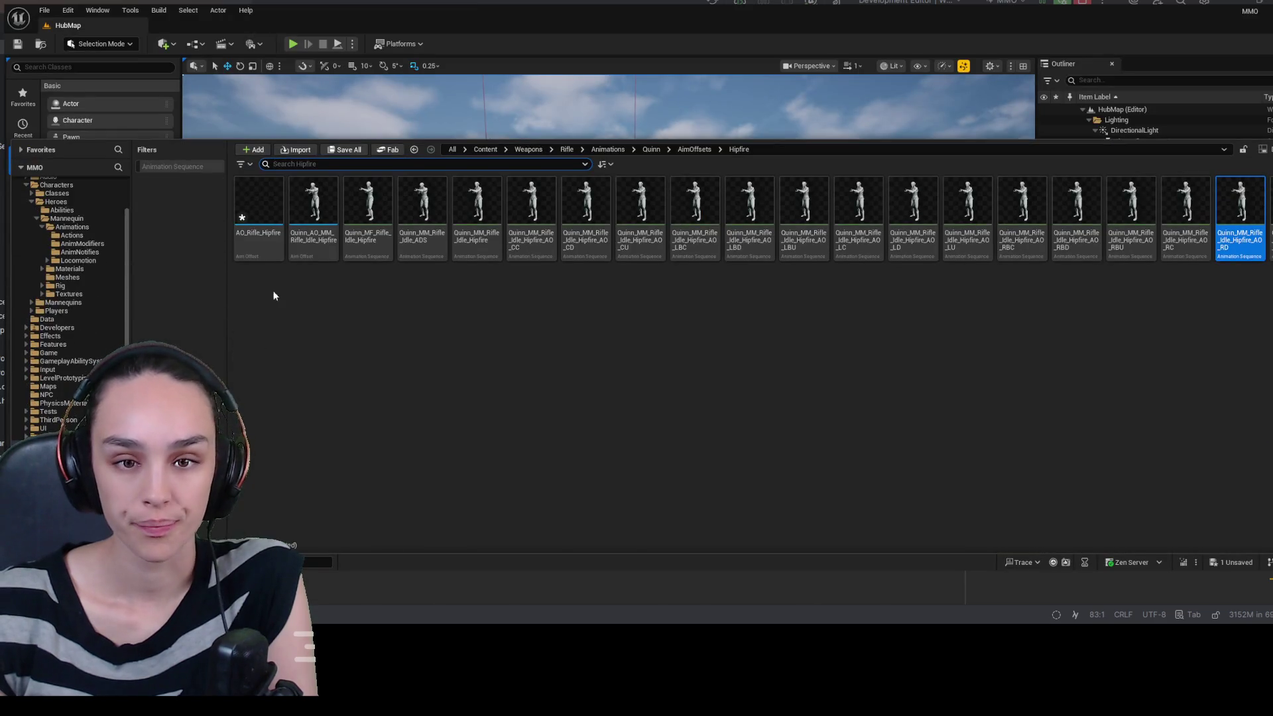
click(271, 260)
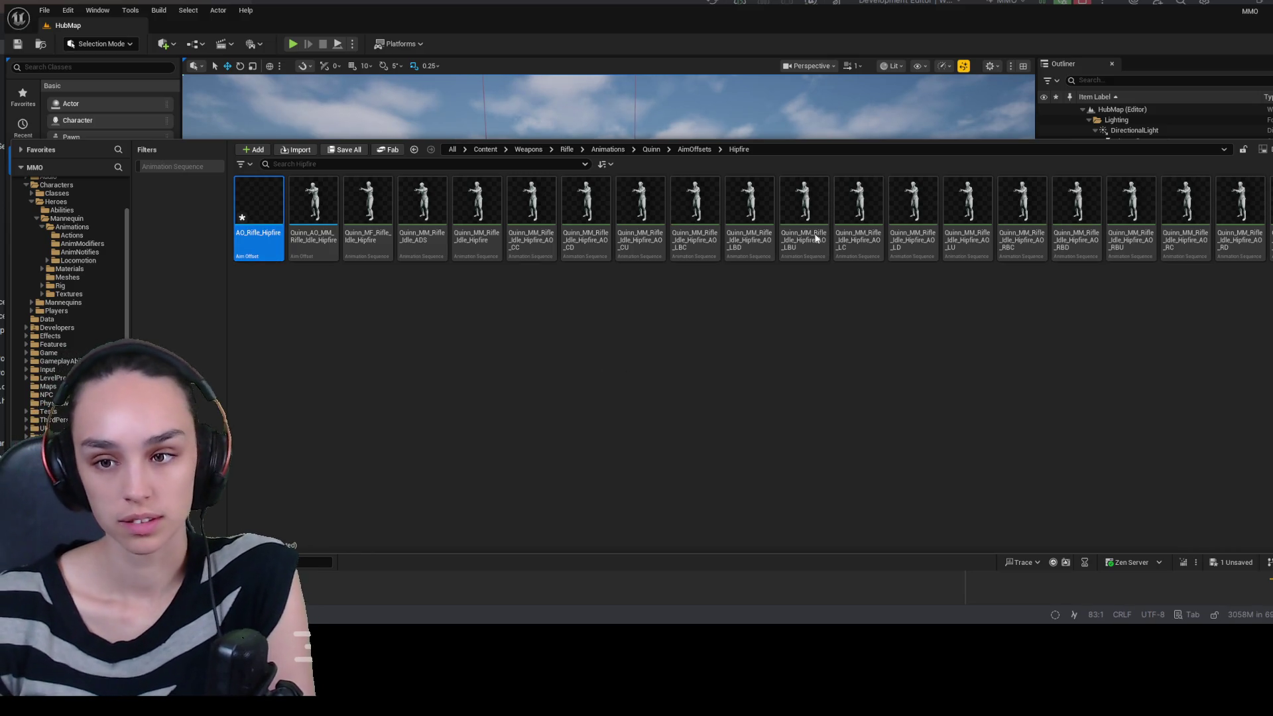
double_click(267, 202)
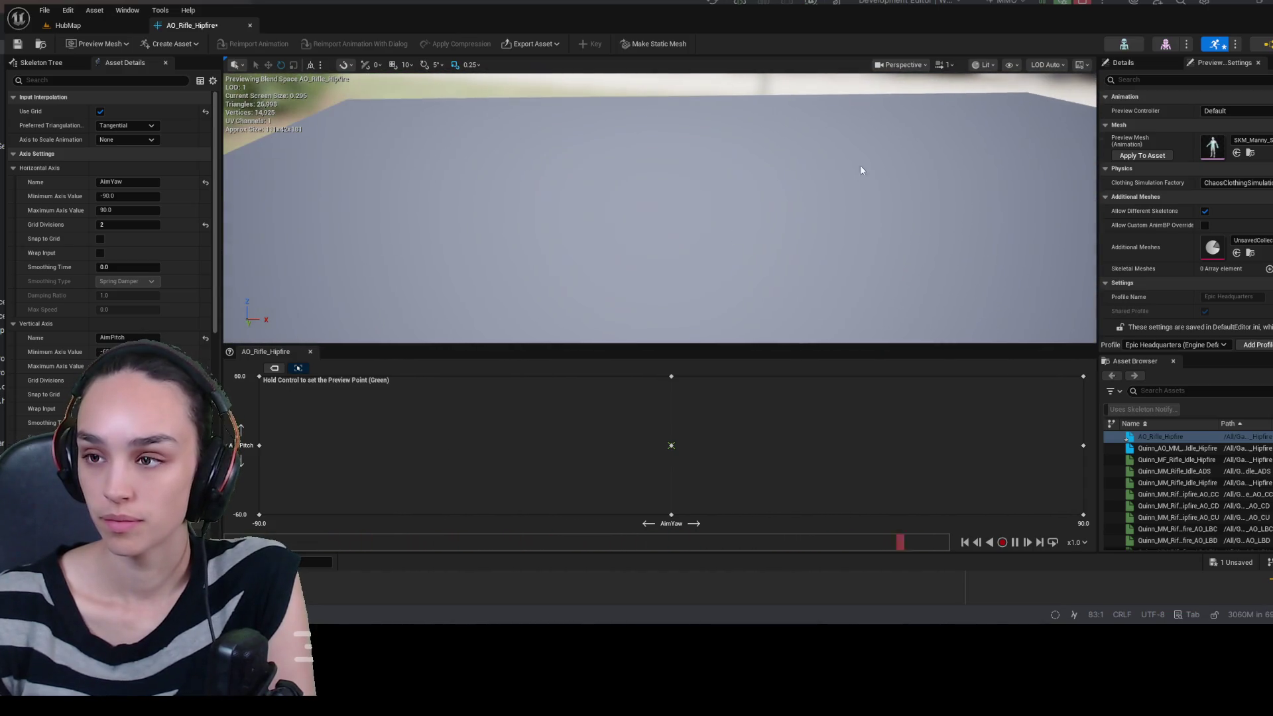
- Apply the preview mesh to the AO_Rifle_Hipfire asset and view the character frontally
click(1154, 156)
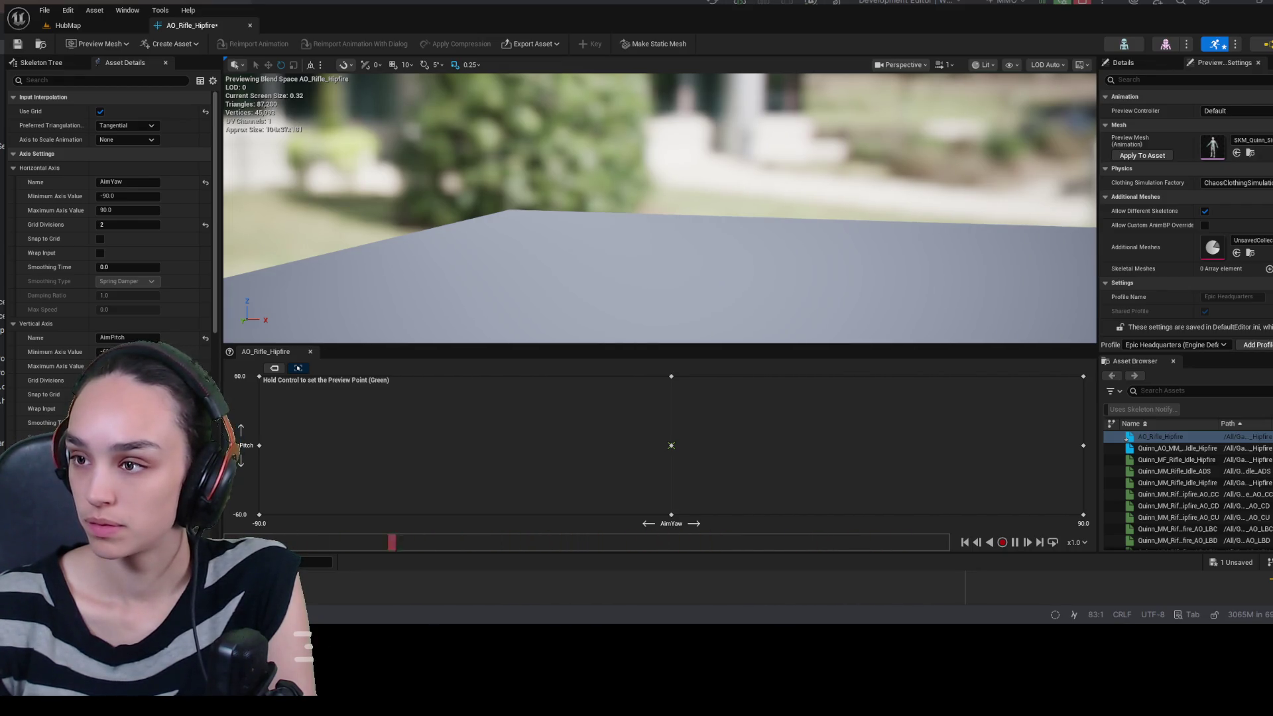
click(1140, 153)
drag(940, 223, 788, 236)
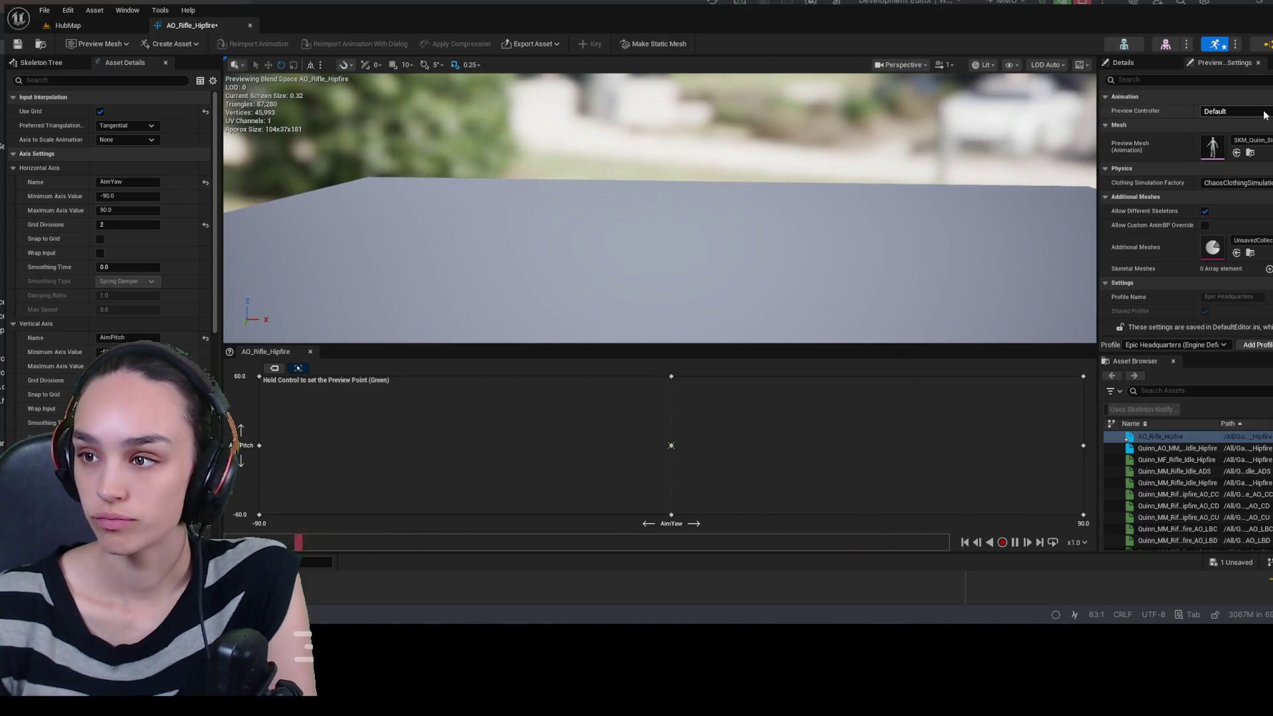
- Set the Preview Controller to Reference Pose
click(1232, 111)
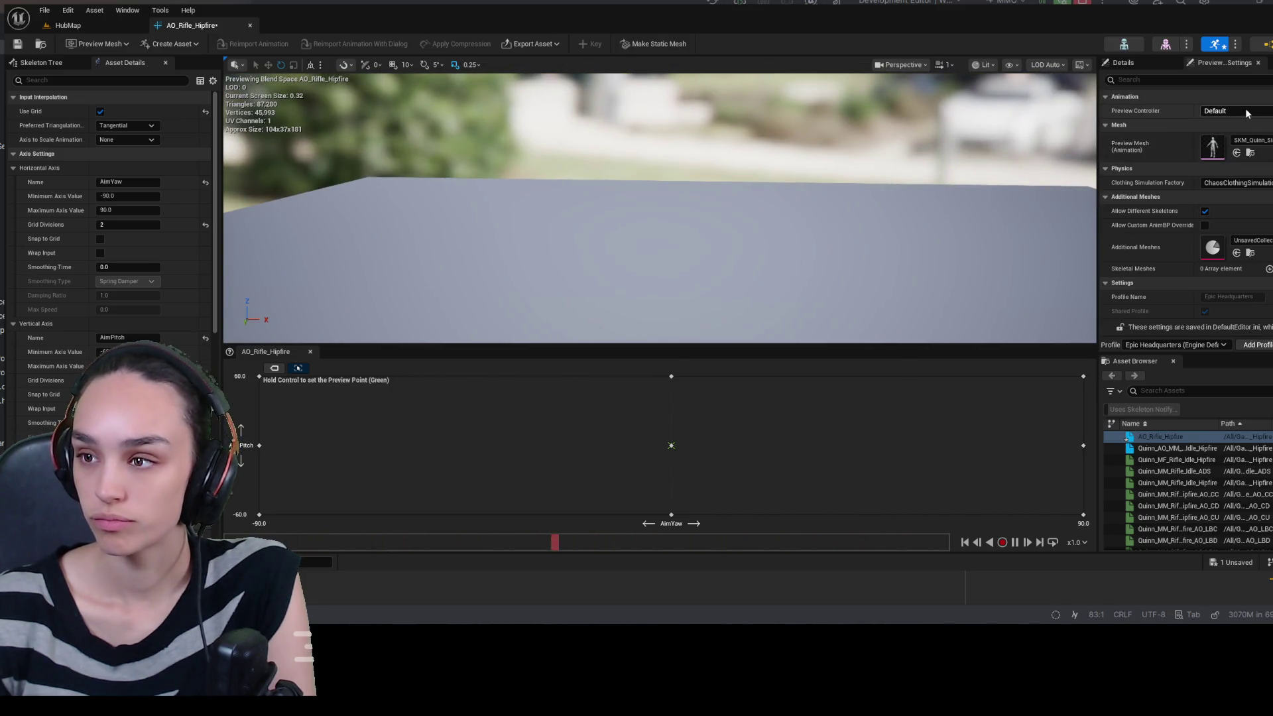
click(1251, 133)
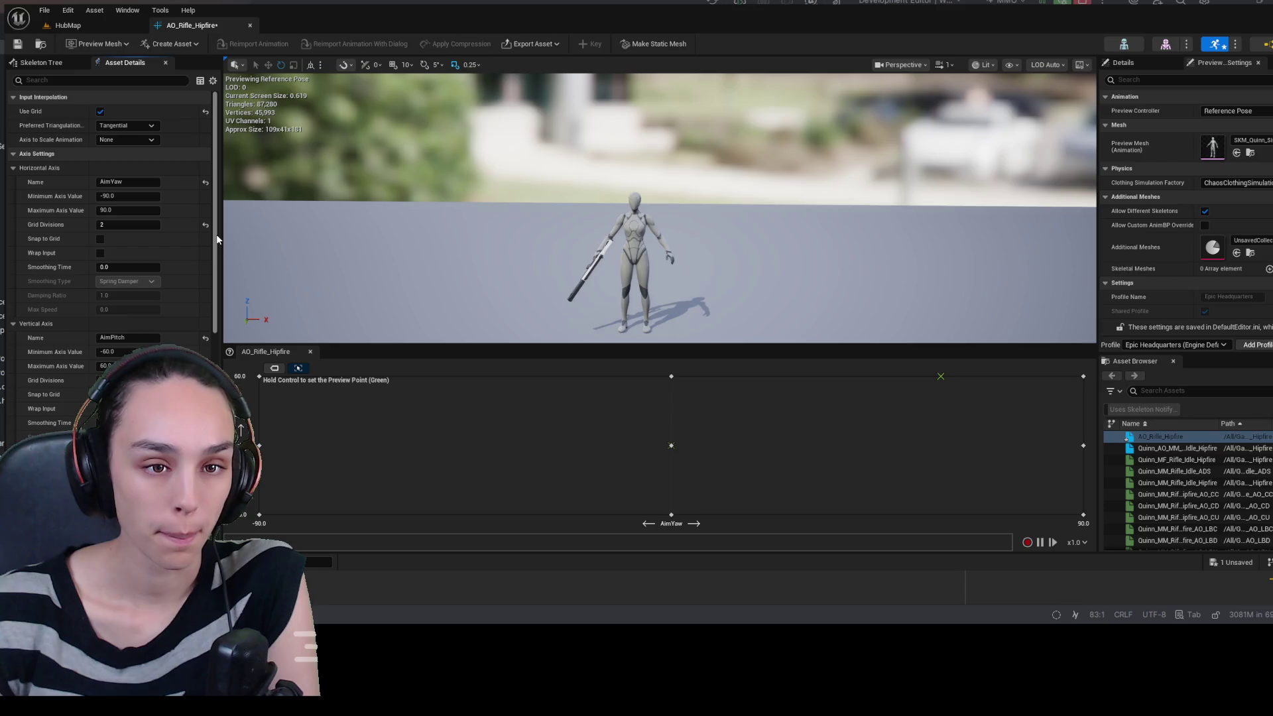
drag(216, 234, 282, 421)
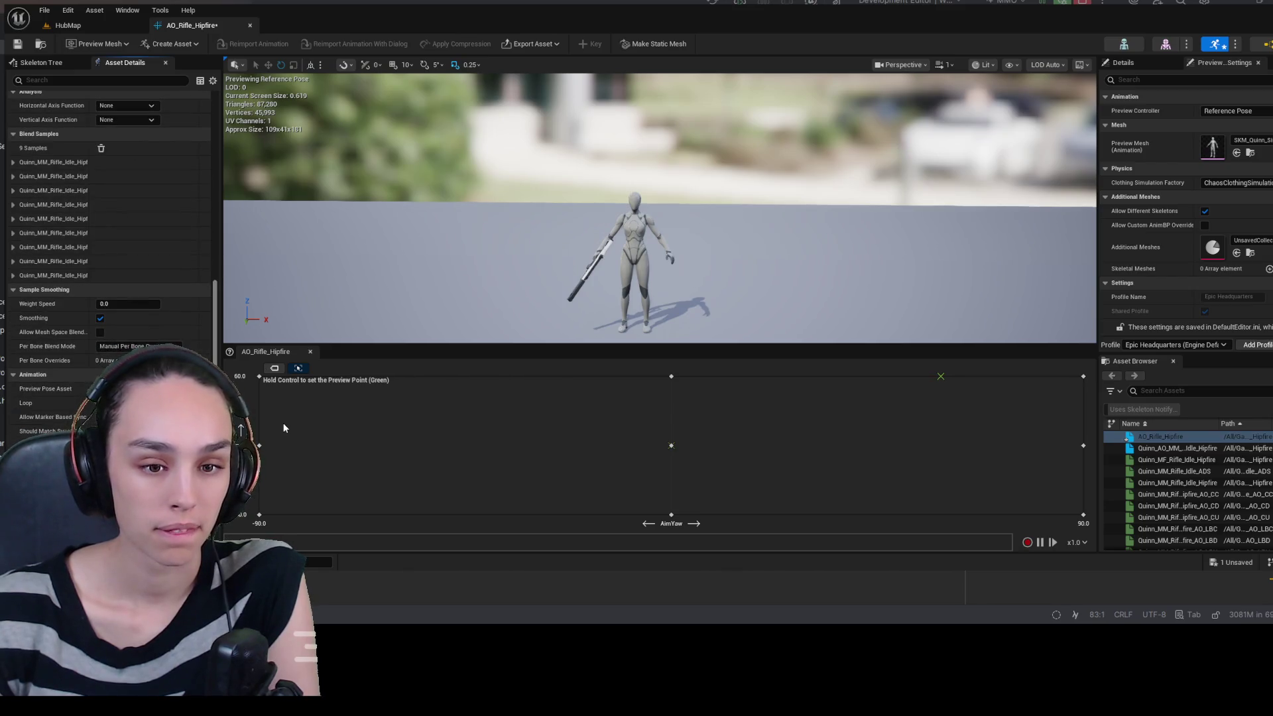
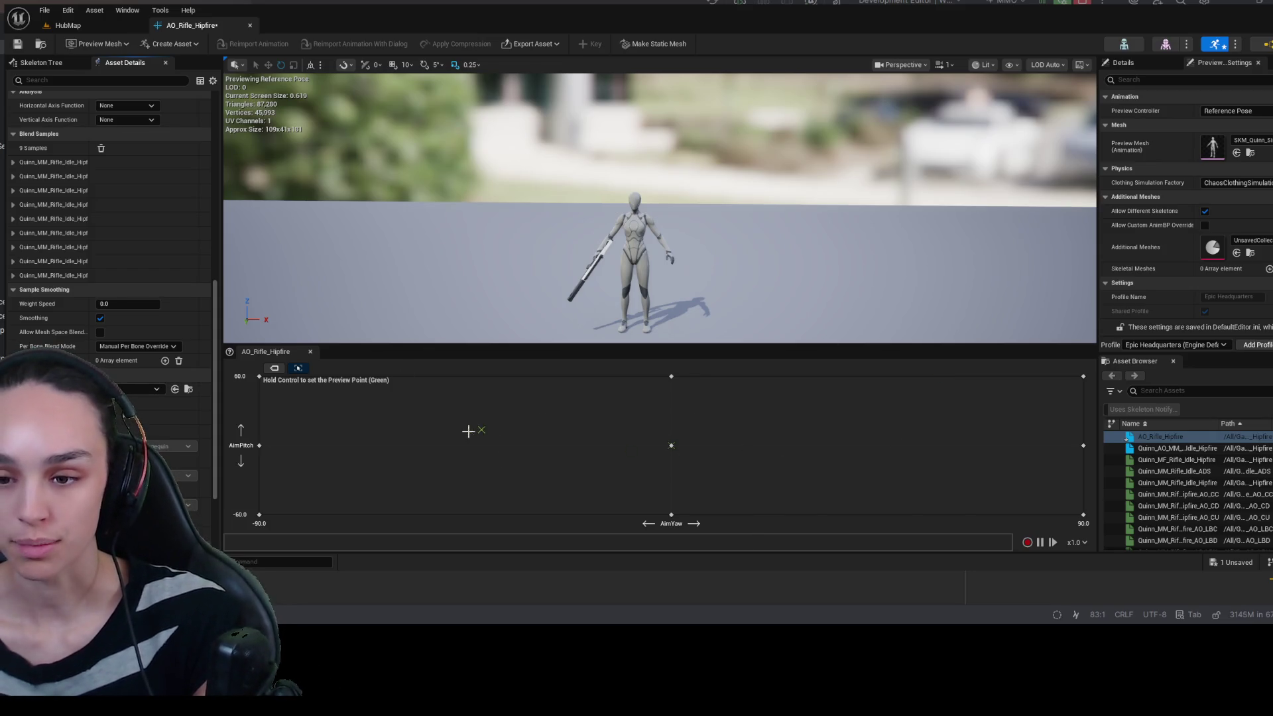
- Show animation names on the AO_Rifle_Hipfire grid samples and move the preview point to the lower left
key(ctrl)
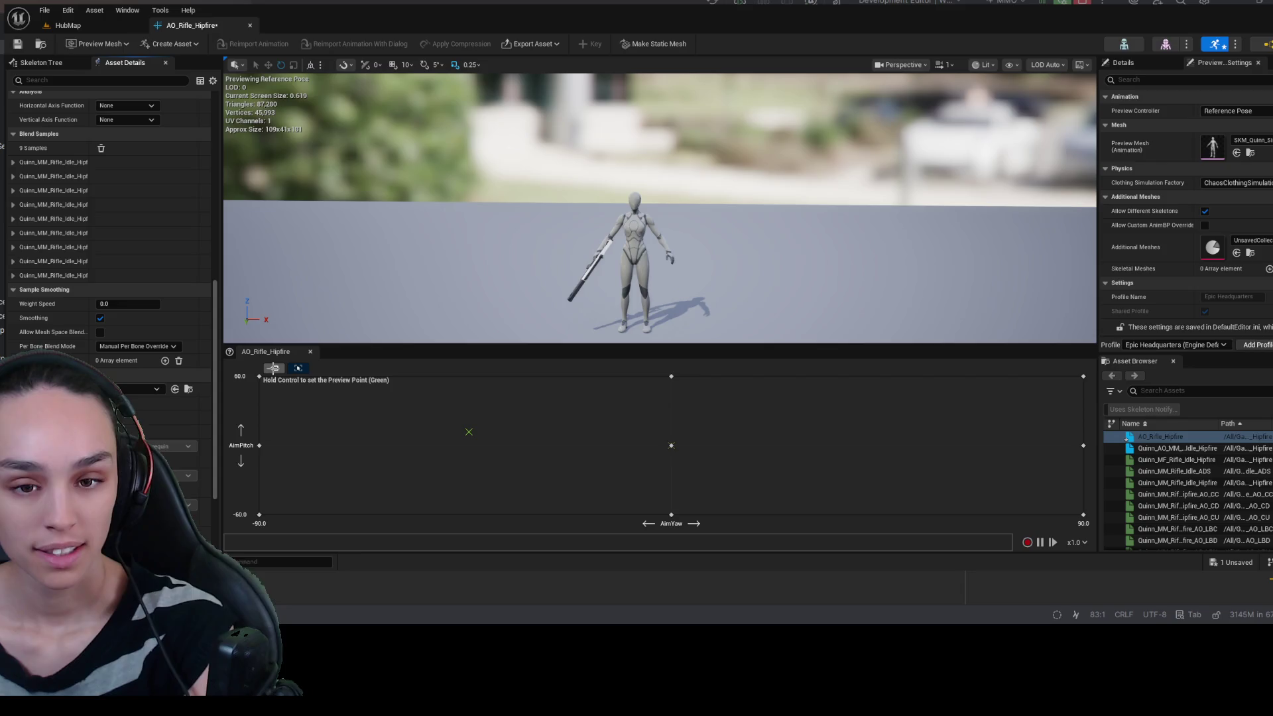
click(274, 368)
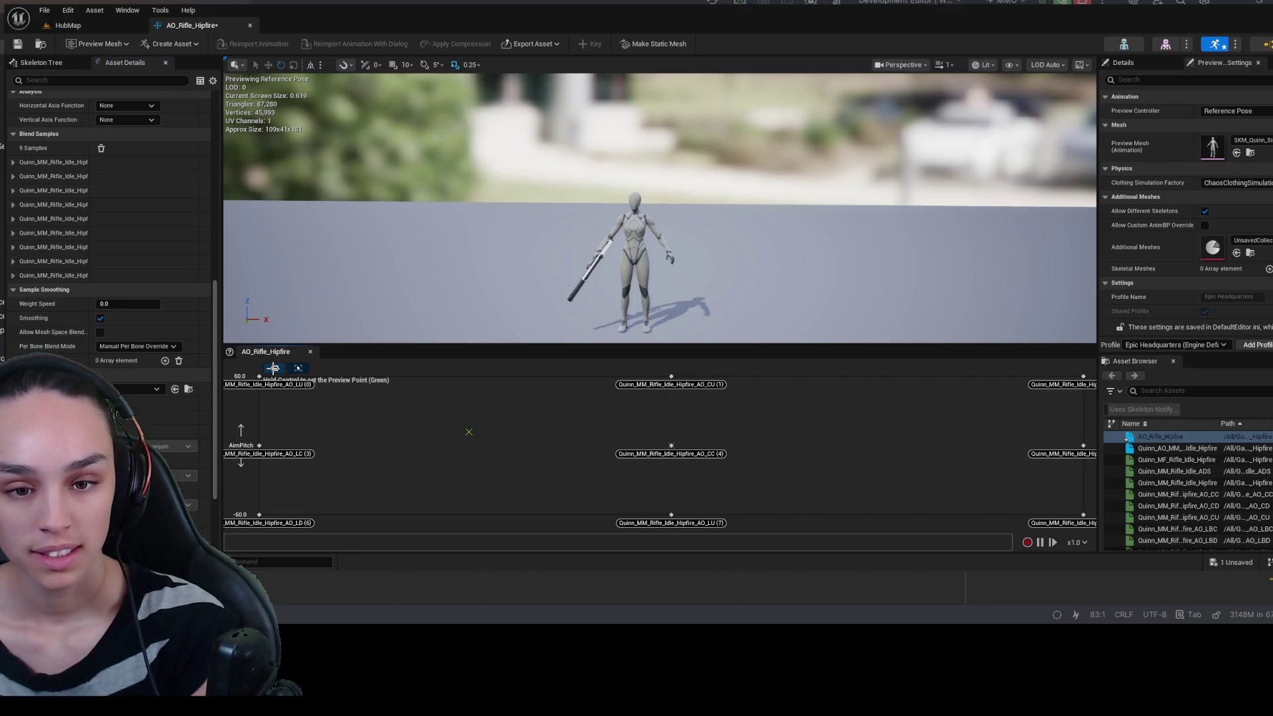
key(ctrl)
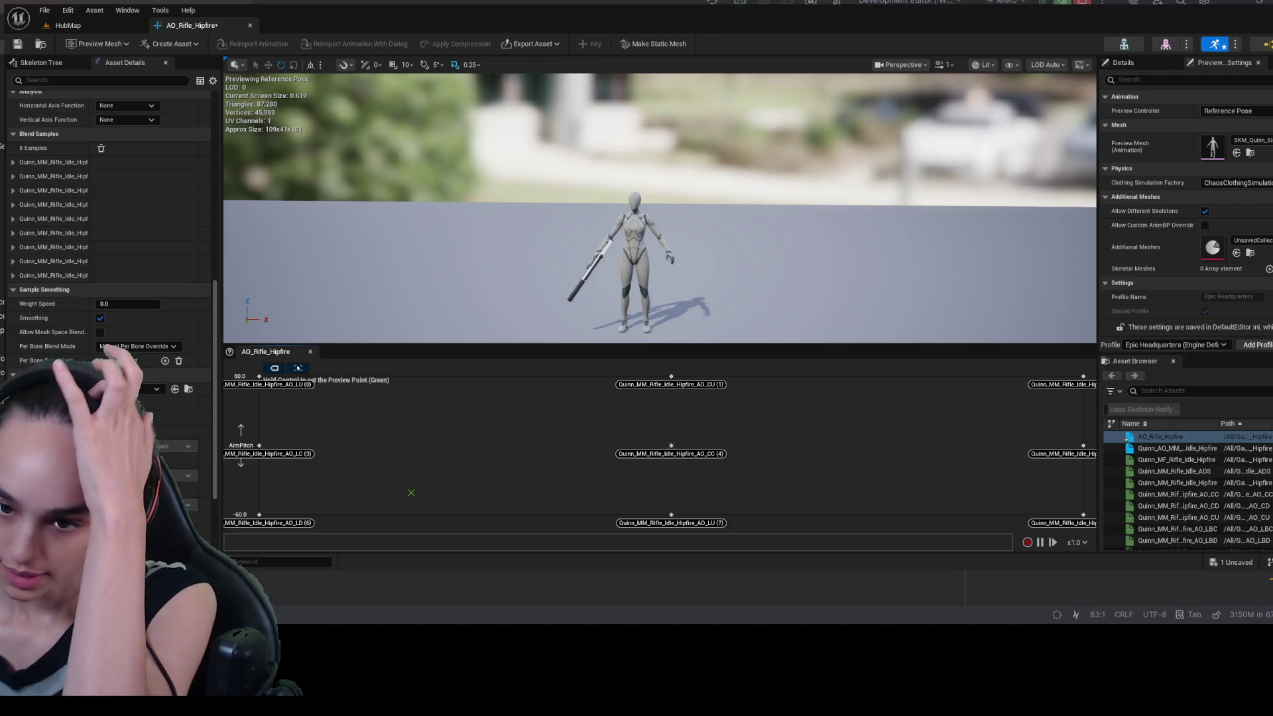
scroll(109, 191, up, 10)
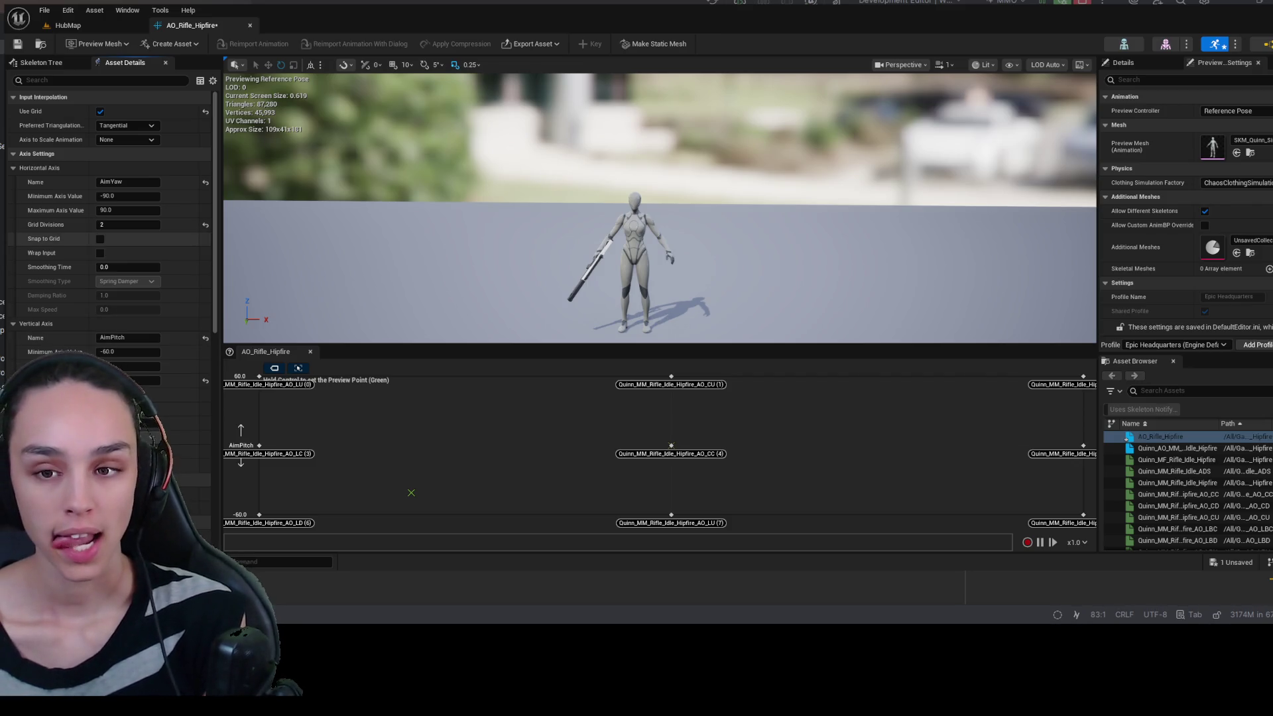
- Collapse Axis Settings and Blend Samples, then preview the AO_Rifle_Hipfire blend space in the viewport
click(12, 154)
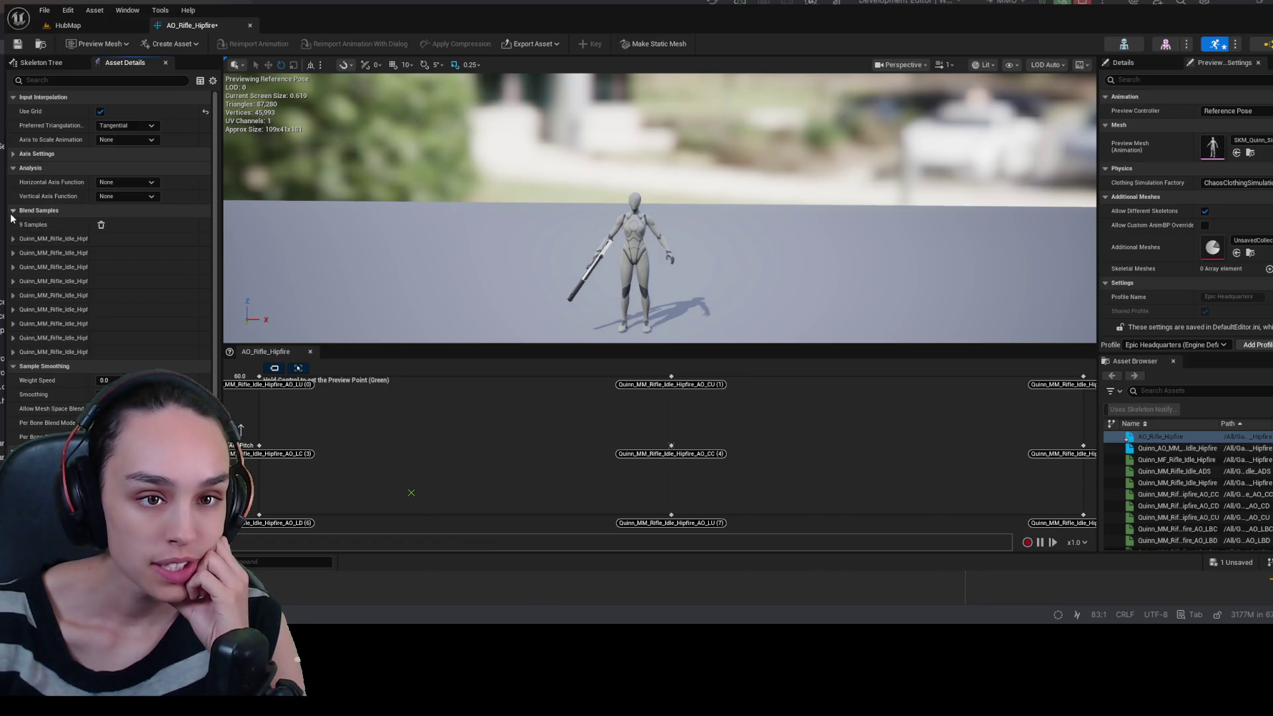
click(13, 211)
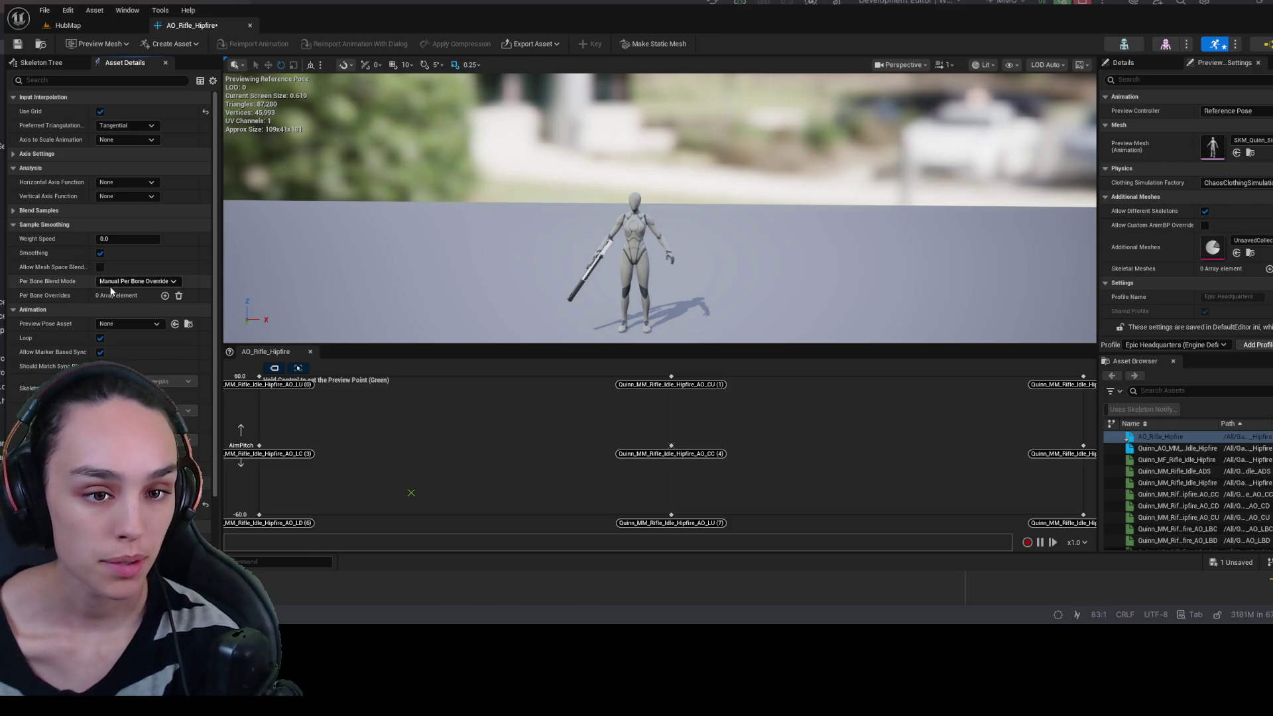
scroll(53, 307, down, 2)
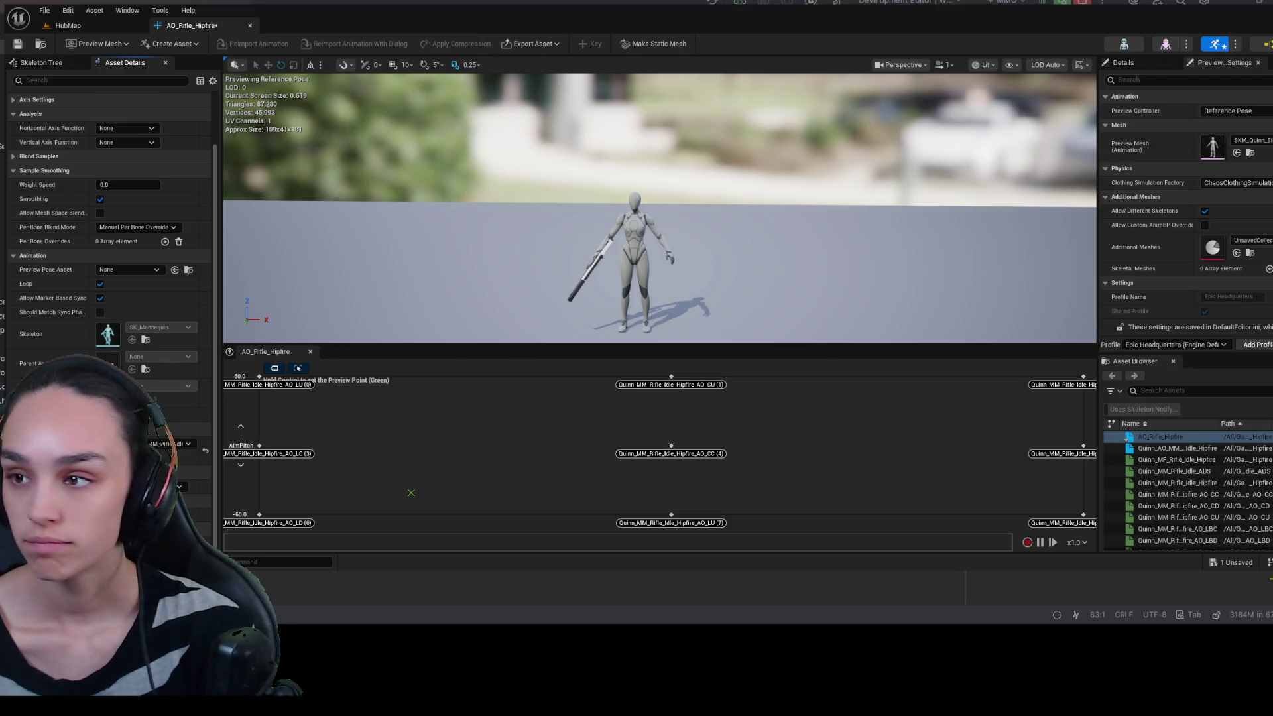
double_click(1127, 437)
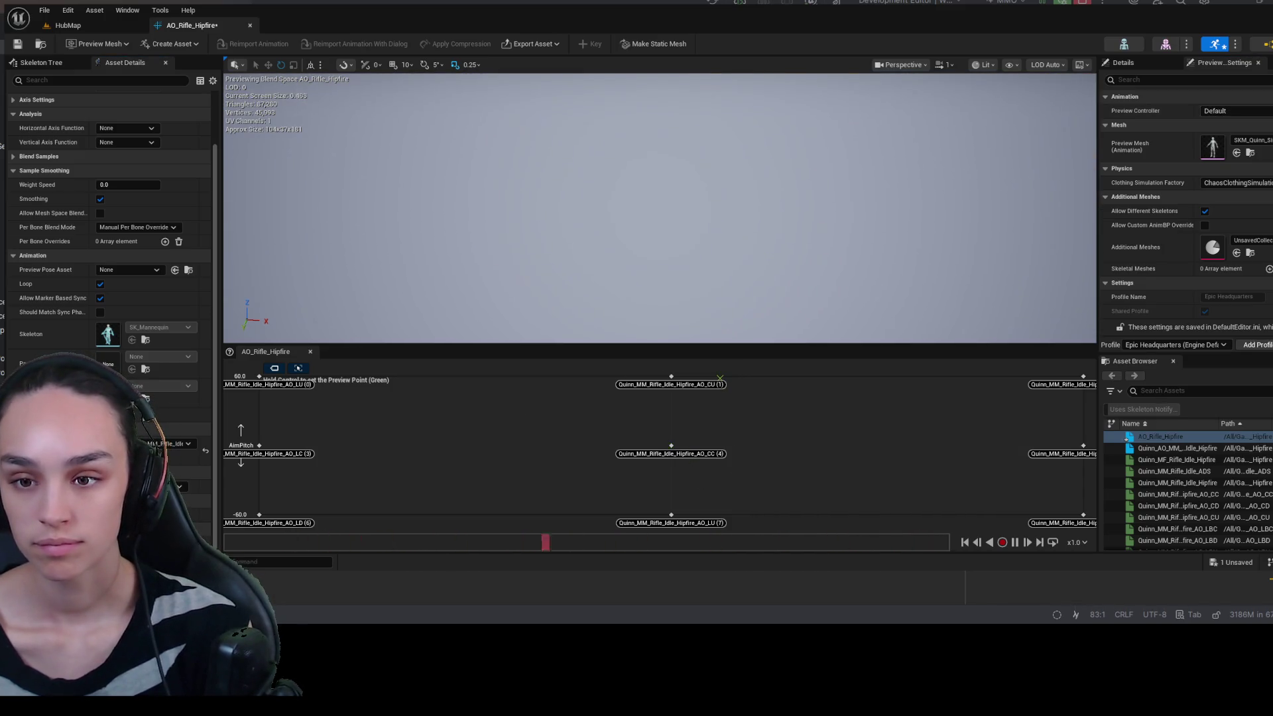
- Set Preview Controller to Use Specific Animation with a rifle hipfire animation, then save AO_Rifle_Hipfire
click(1217, 99)
click(1220, 98)
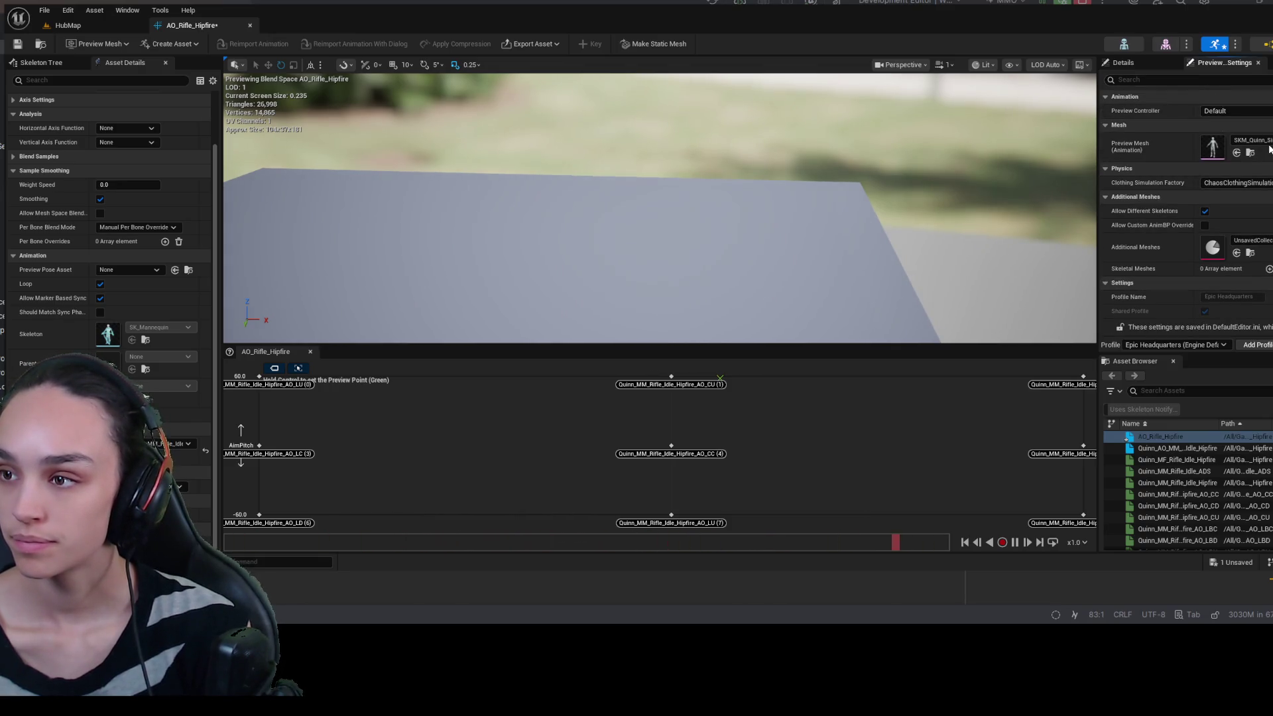
click(1233, 111)
click(1239, 136)
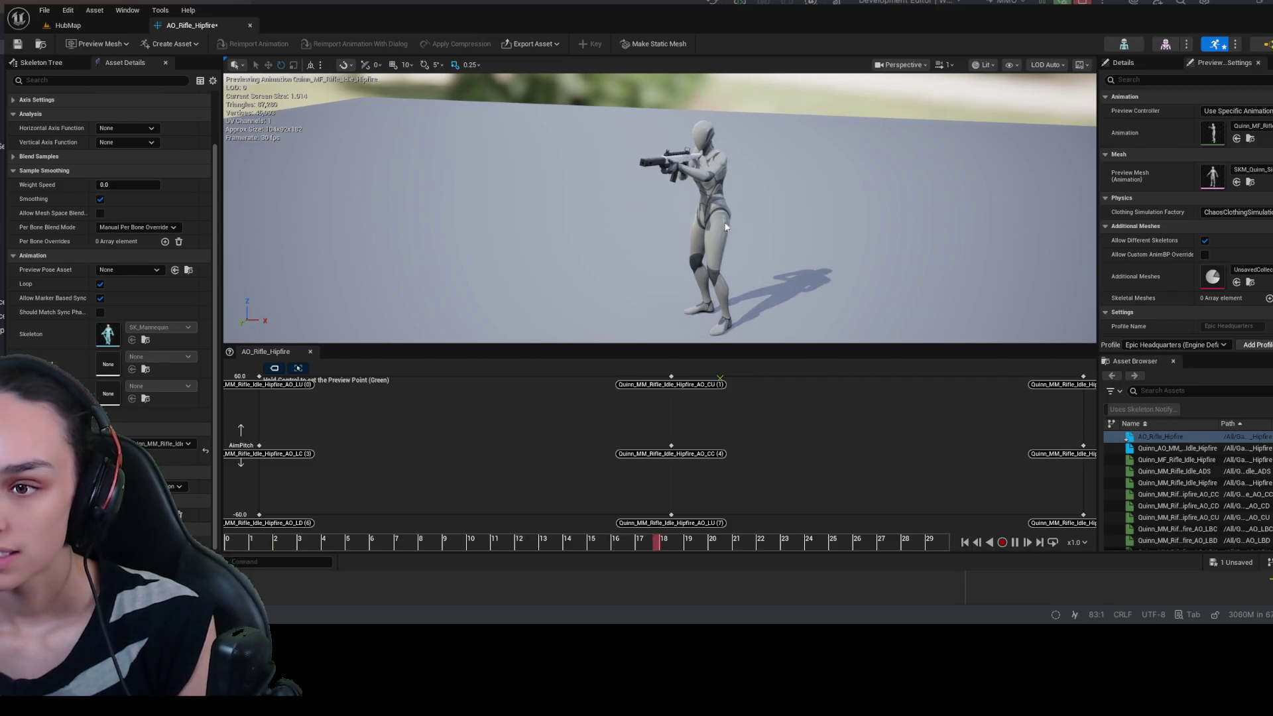
click(17, 44)
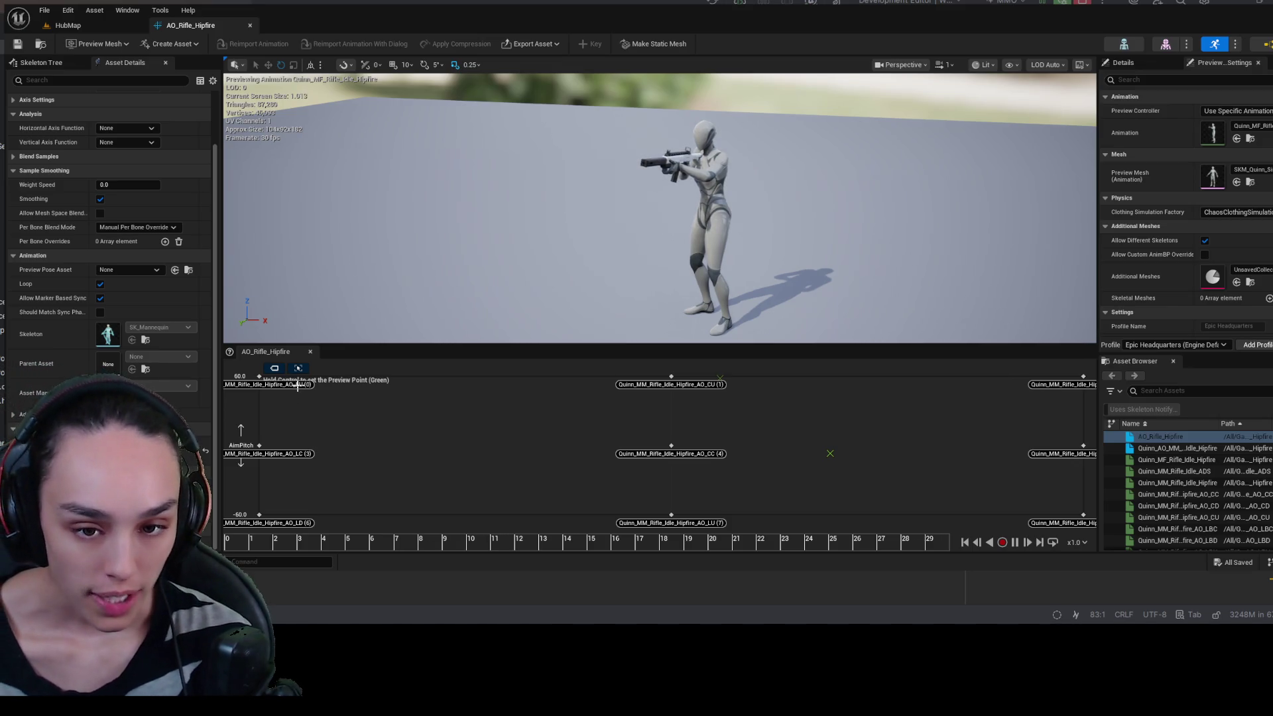
- Open Quinn_MM_Rifle_Idle_Hipfire_AO_LU, pause it and scrub back to about 30%
key(ctrl+space)
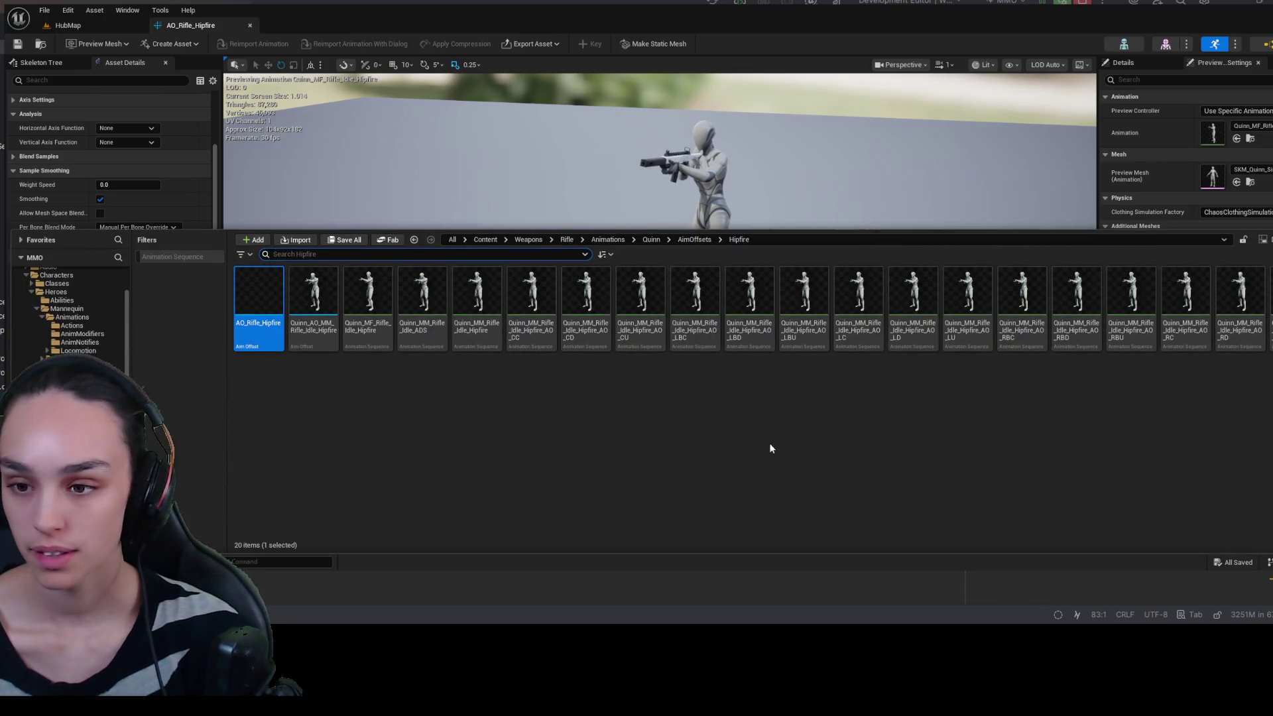
click(970, 318)
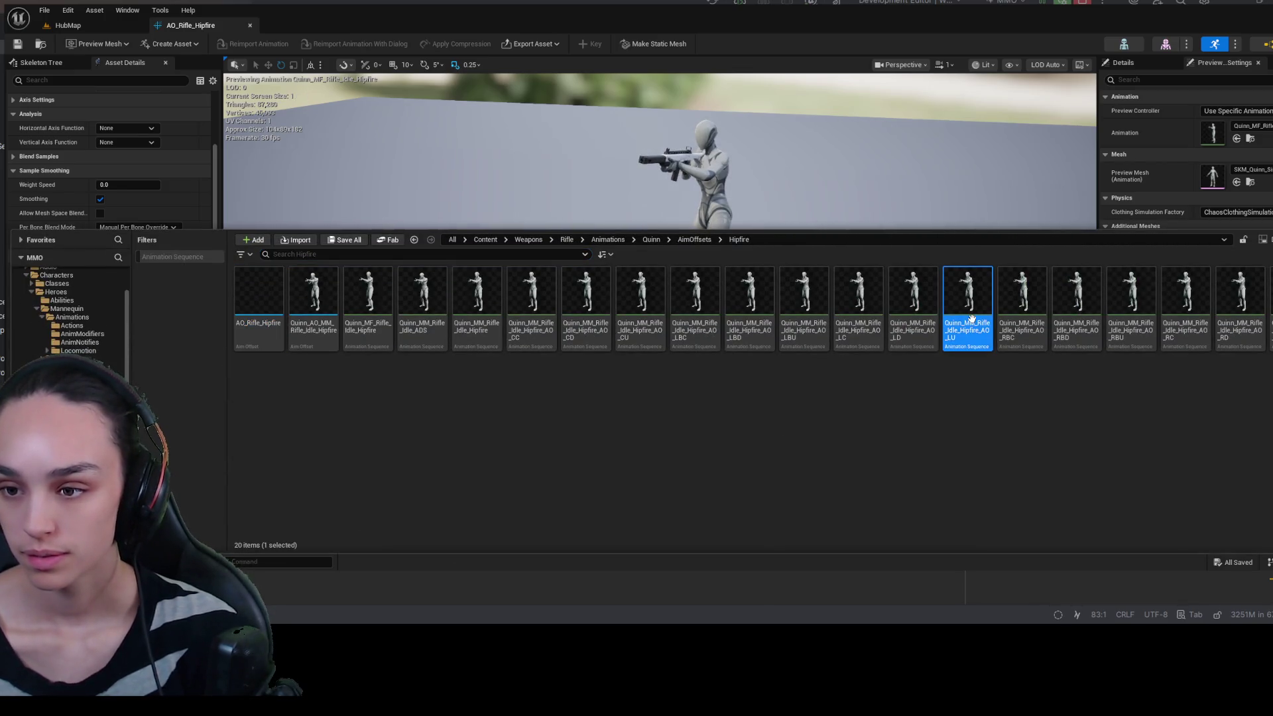
double_click(971, 319)
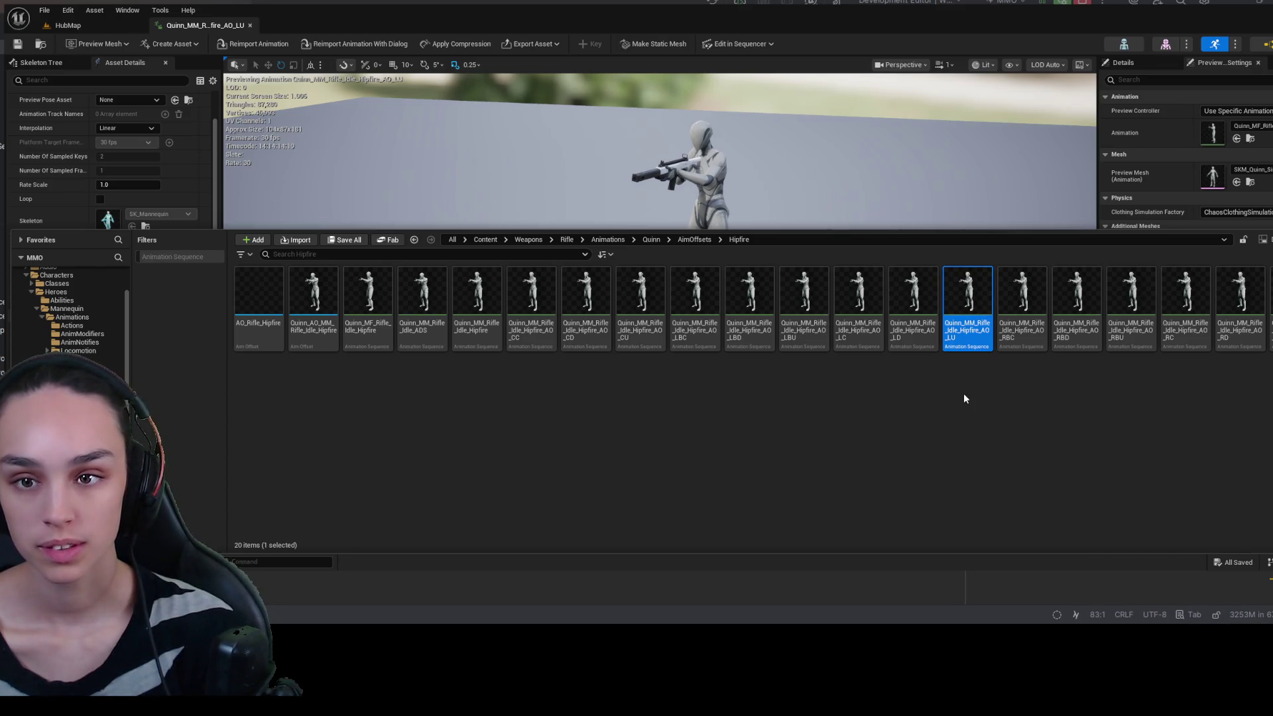
click(539, 151)
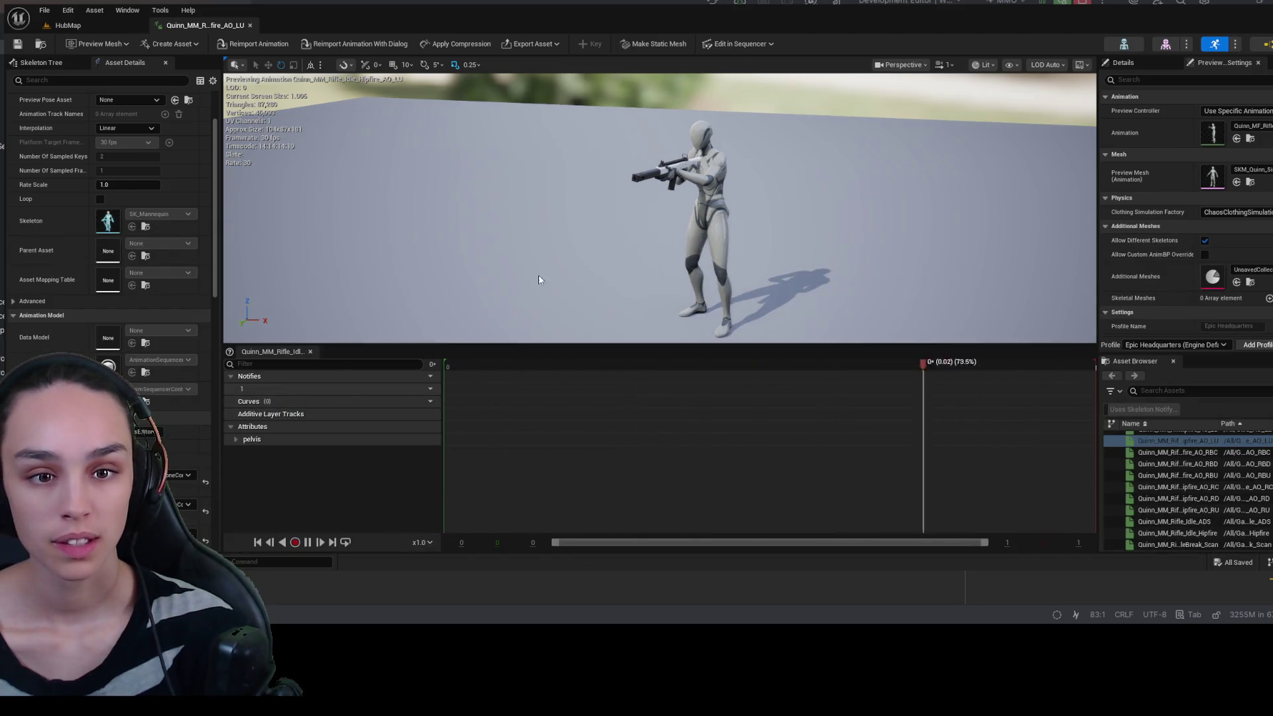
click(308, 543)
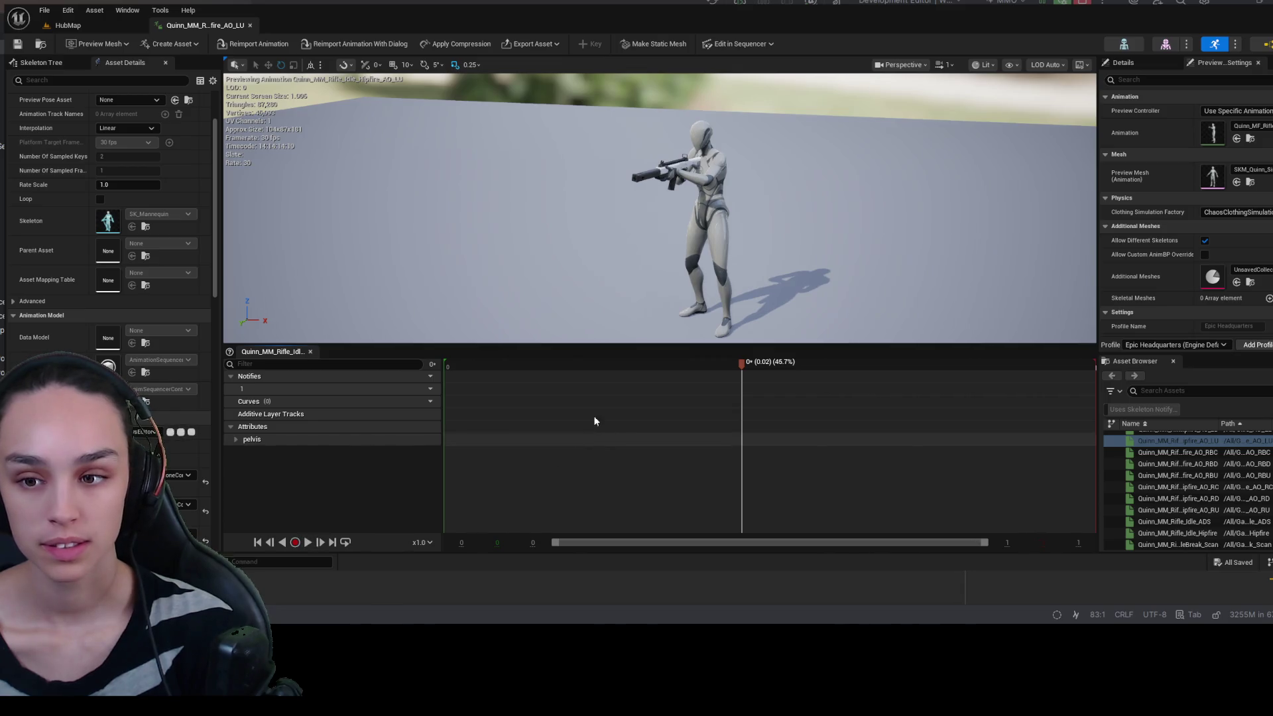
drag(600, 361, 637, 361)
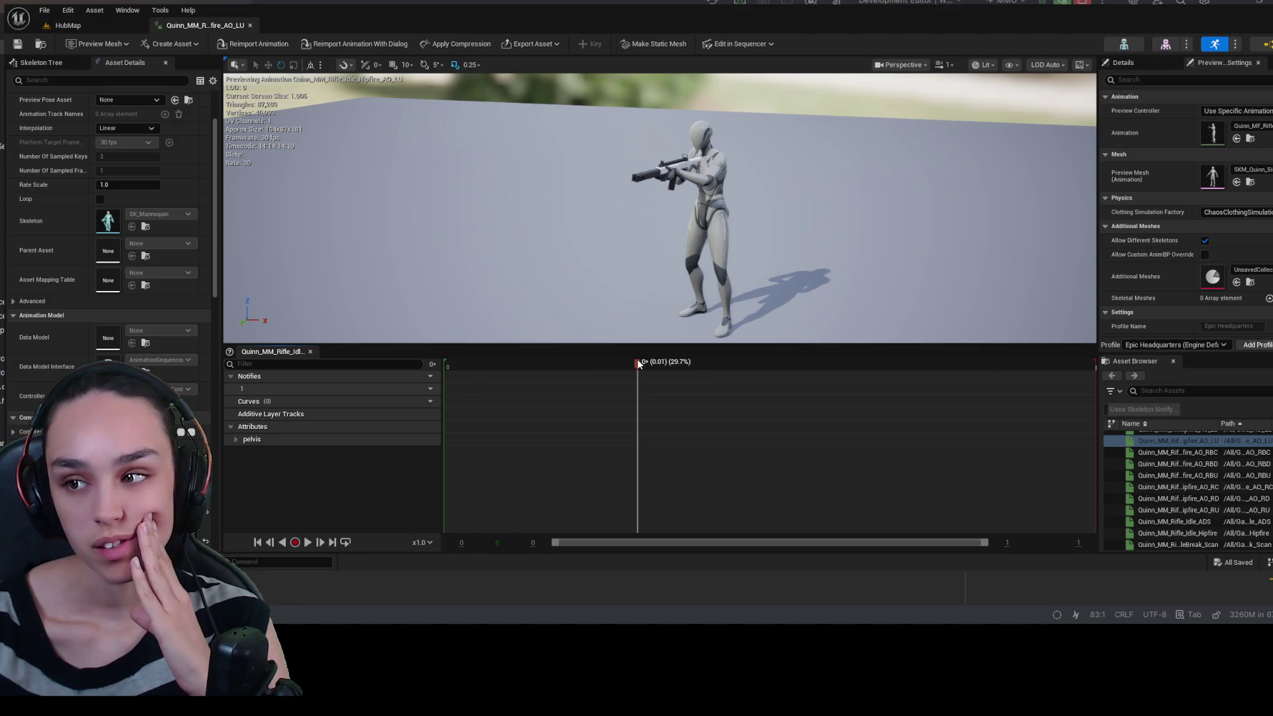
- Open Quinn_MM_Rifle_Idle_Hipfire_AO_LC, play it briefly, then browse up to the Quinn folder
key(ctrl+space)
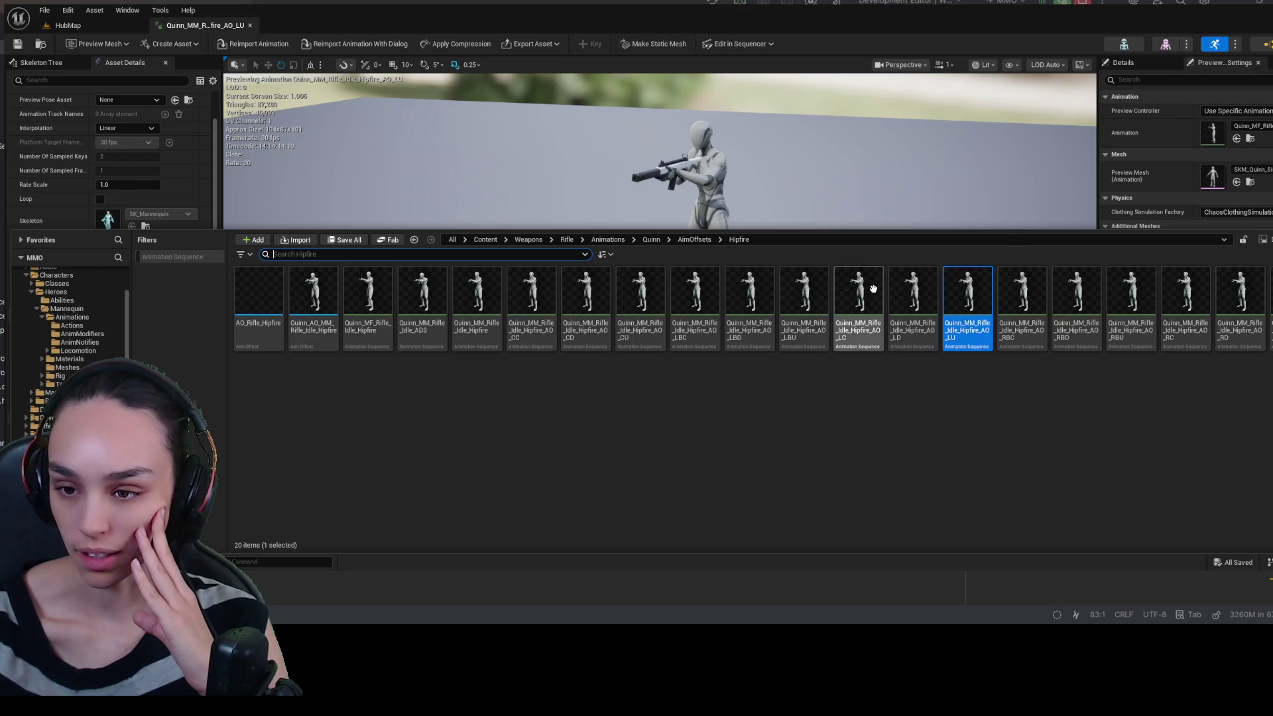
click(871, 290)
double_click(859, 303)
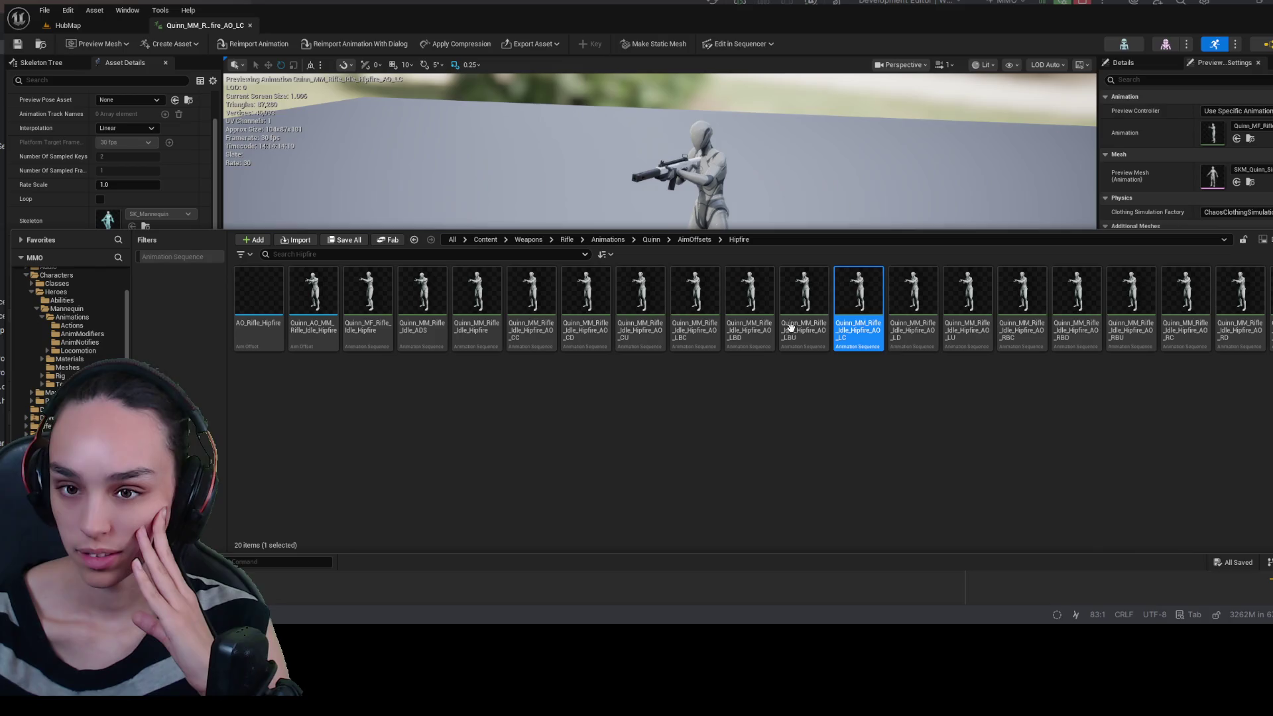
key(ctrl+space)
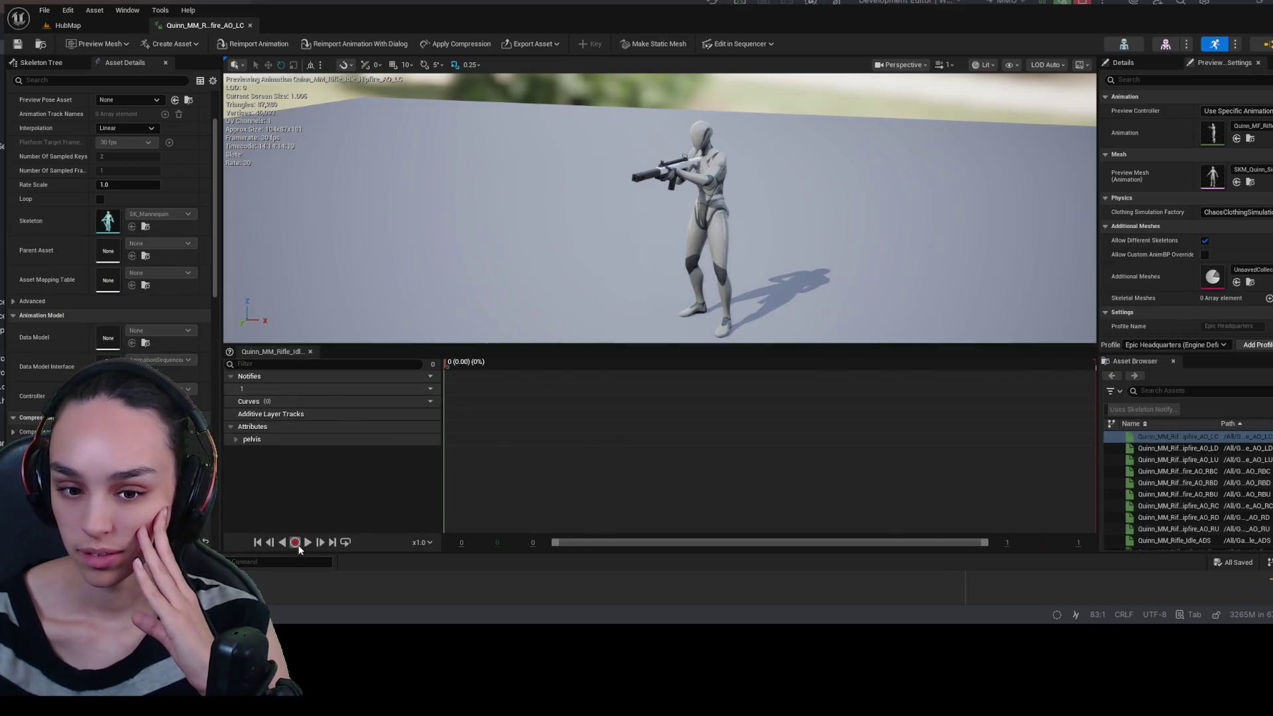
click(306, 542)
click(306, 542)
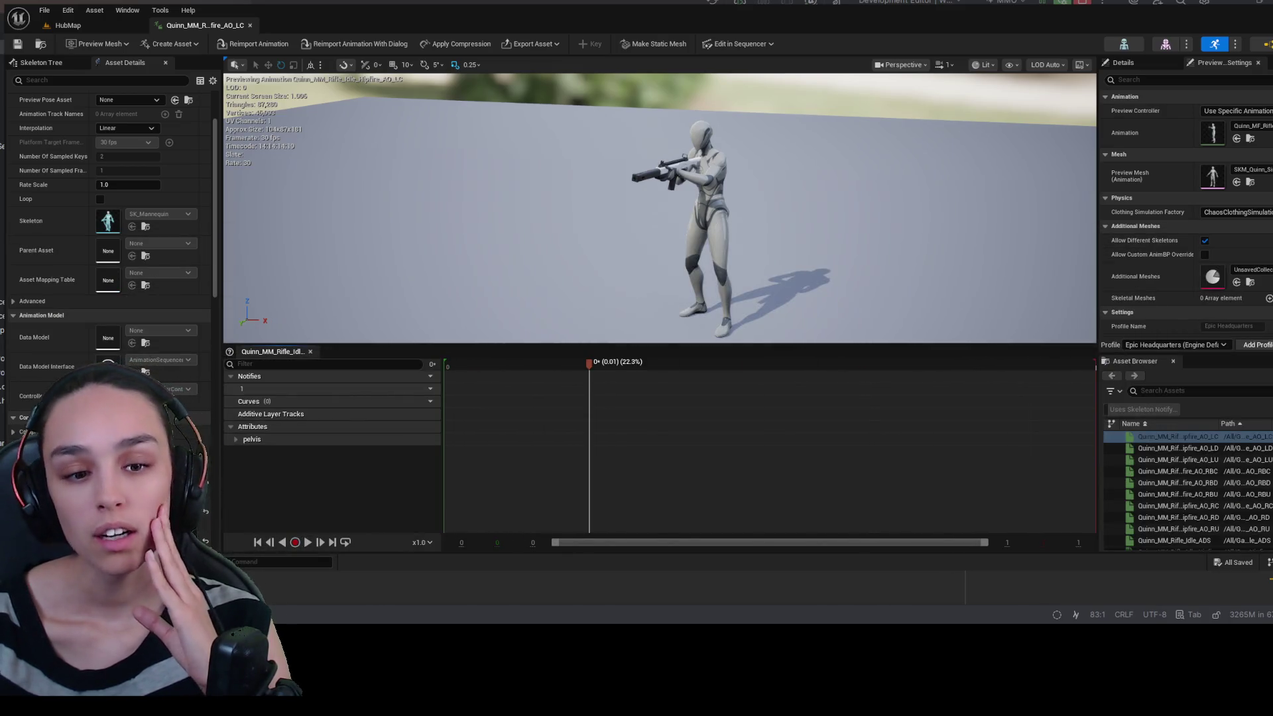
key(ctrl+space)
click(650, 240)
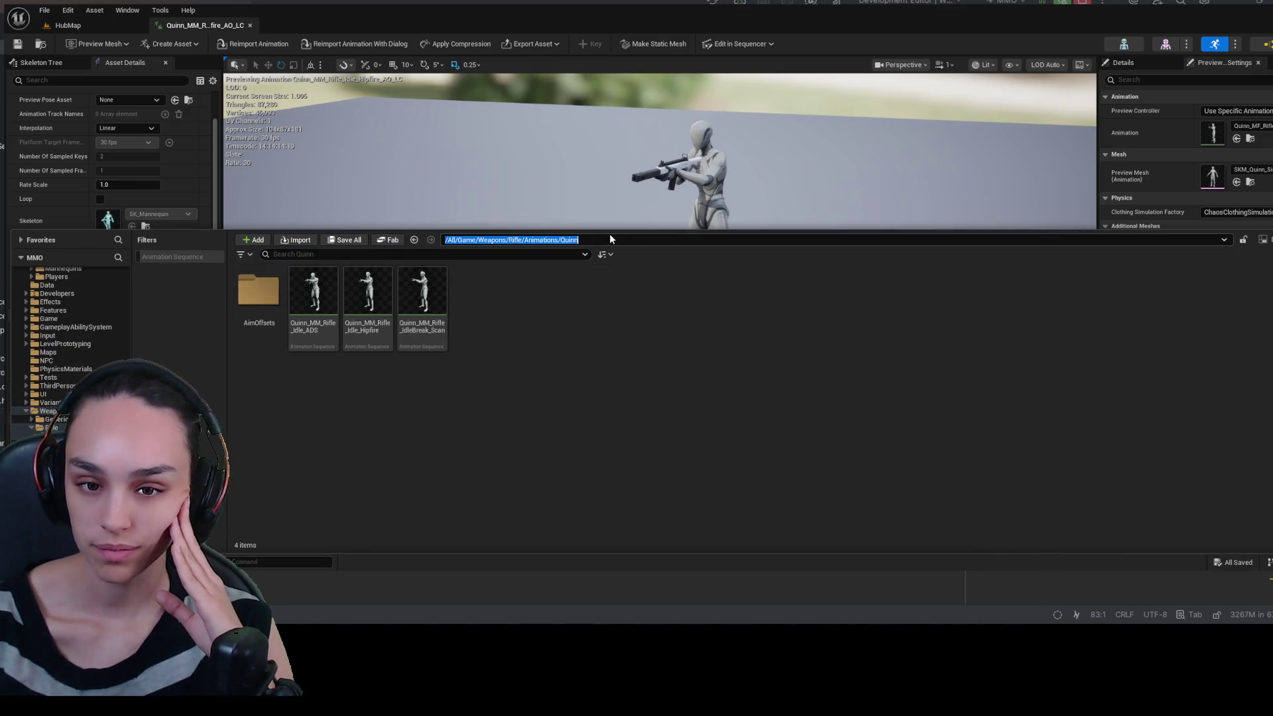
- Open MM_Rifle_Idle_Hipfire_AO_LU from the rifle Animations/AimOffsets folder to inspect it
click(607, 239)
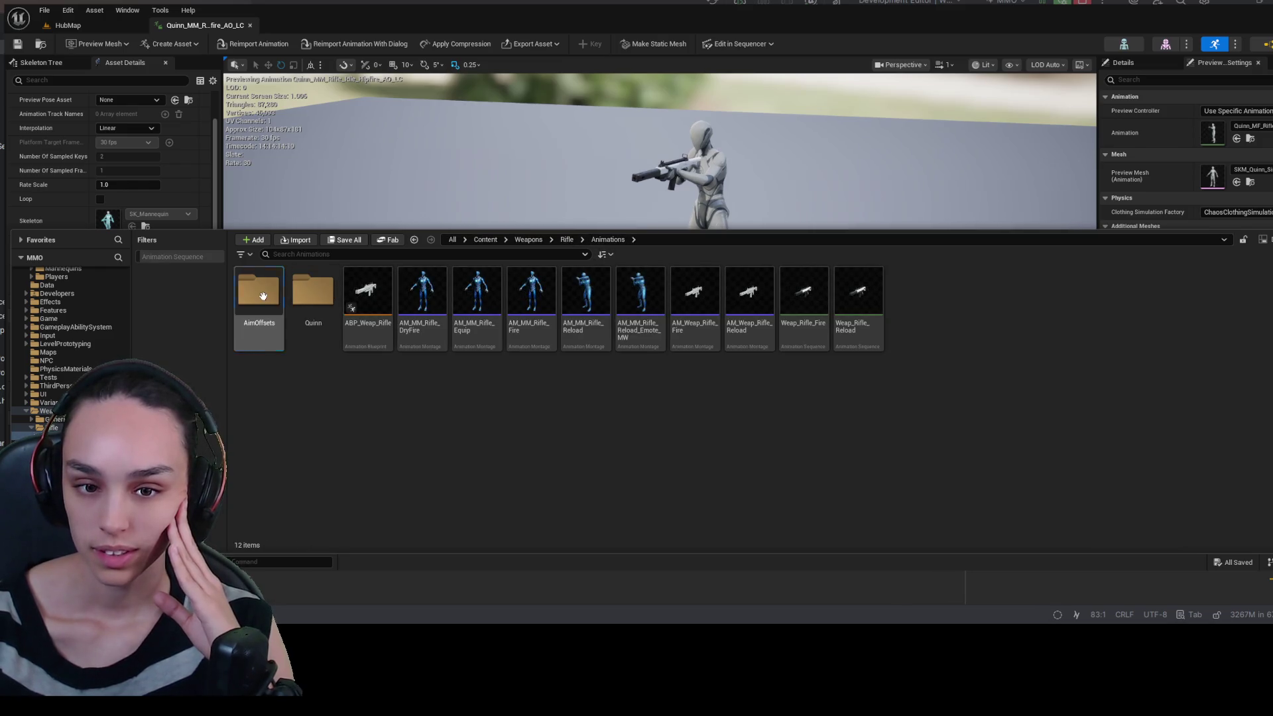
double_click(262, 291)
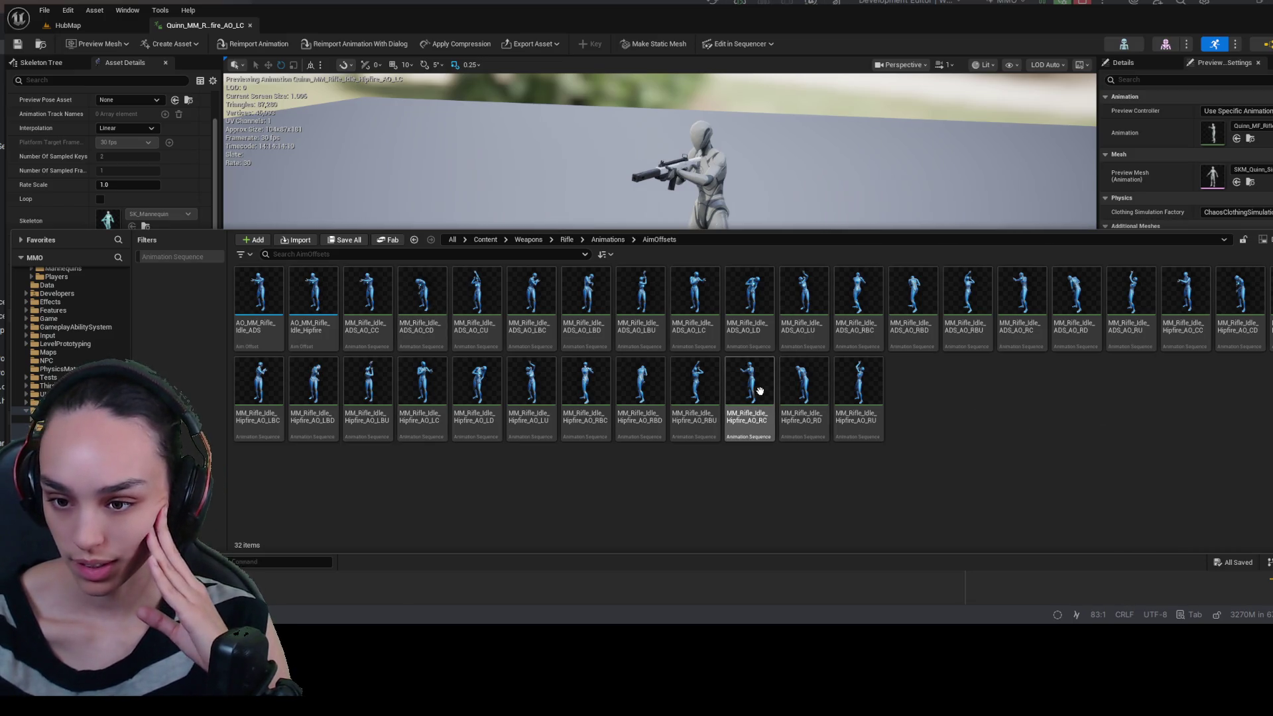
click(531, 387)
double_click(532, 387)
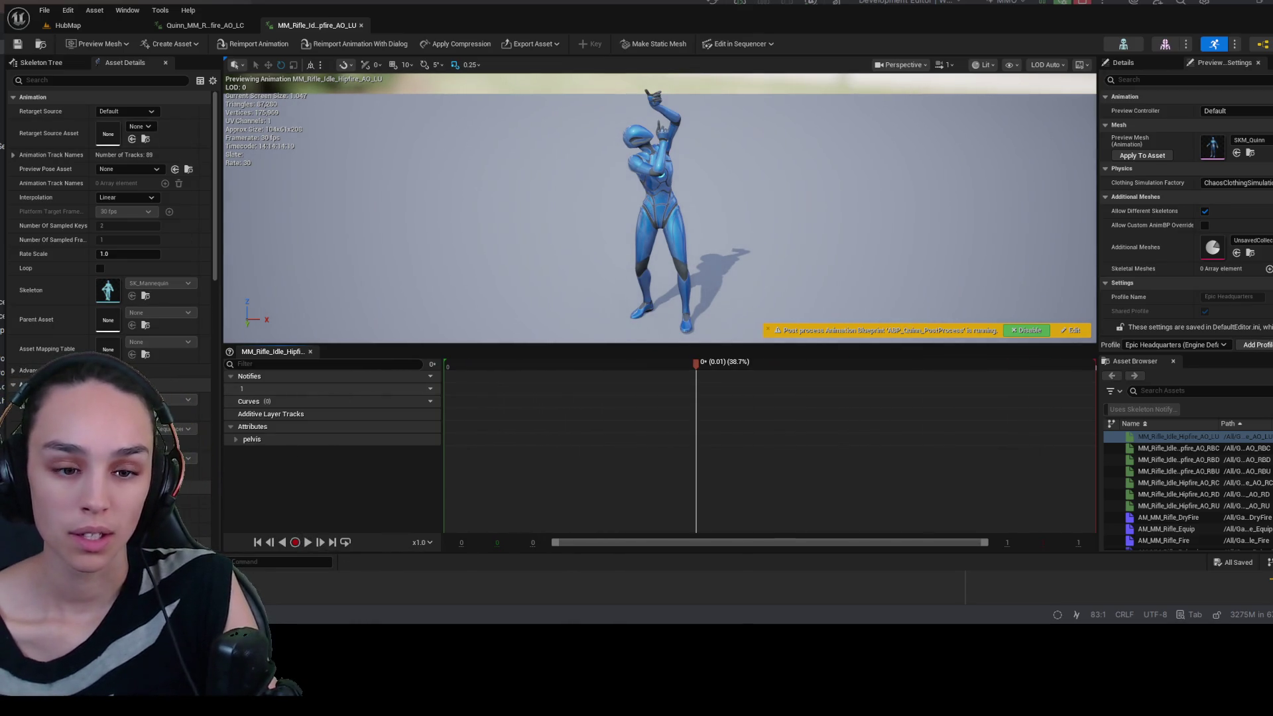
key(ctrl+space)
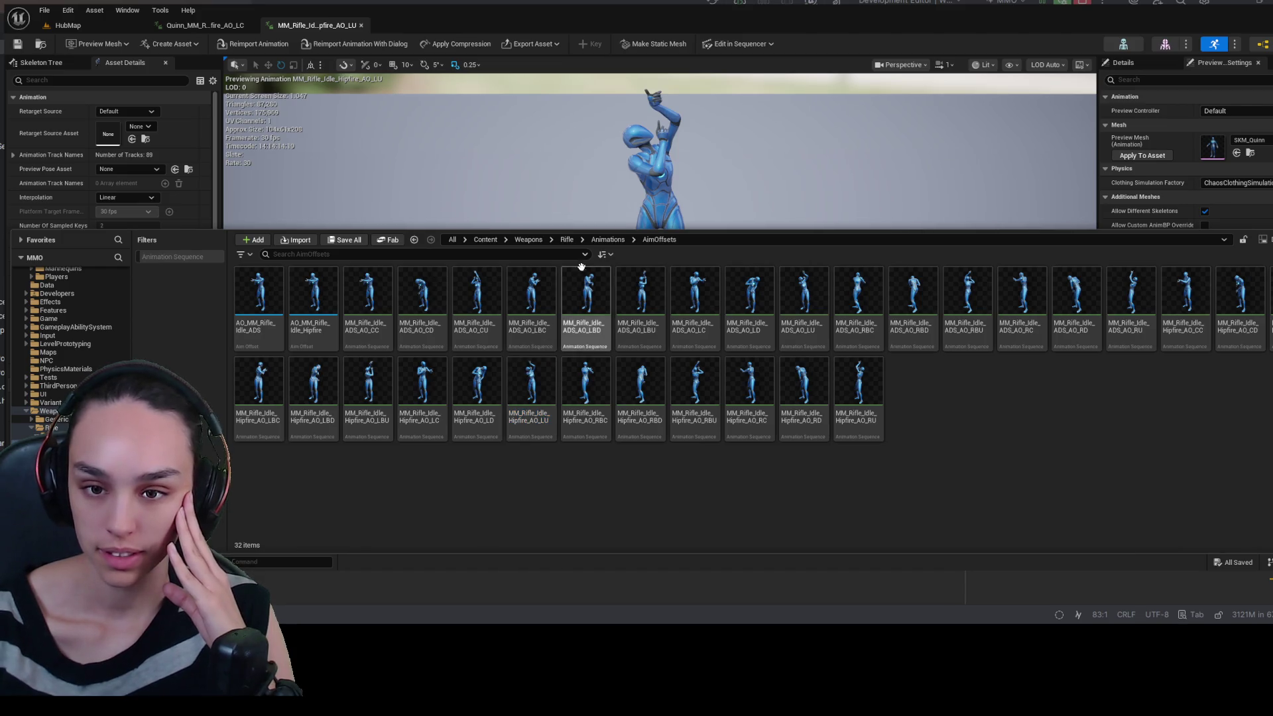
- Browse the rifle and Quinn AimOffsets folders, return to Animations and create a new folder
click(566, 239)
double_click(259, 295)
double_click(277, 295)
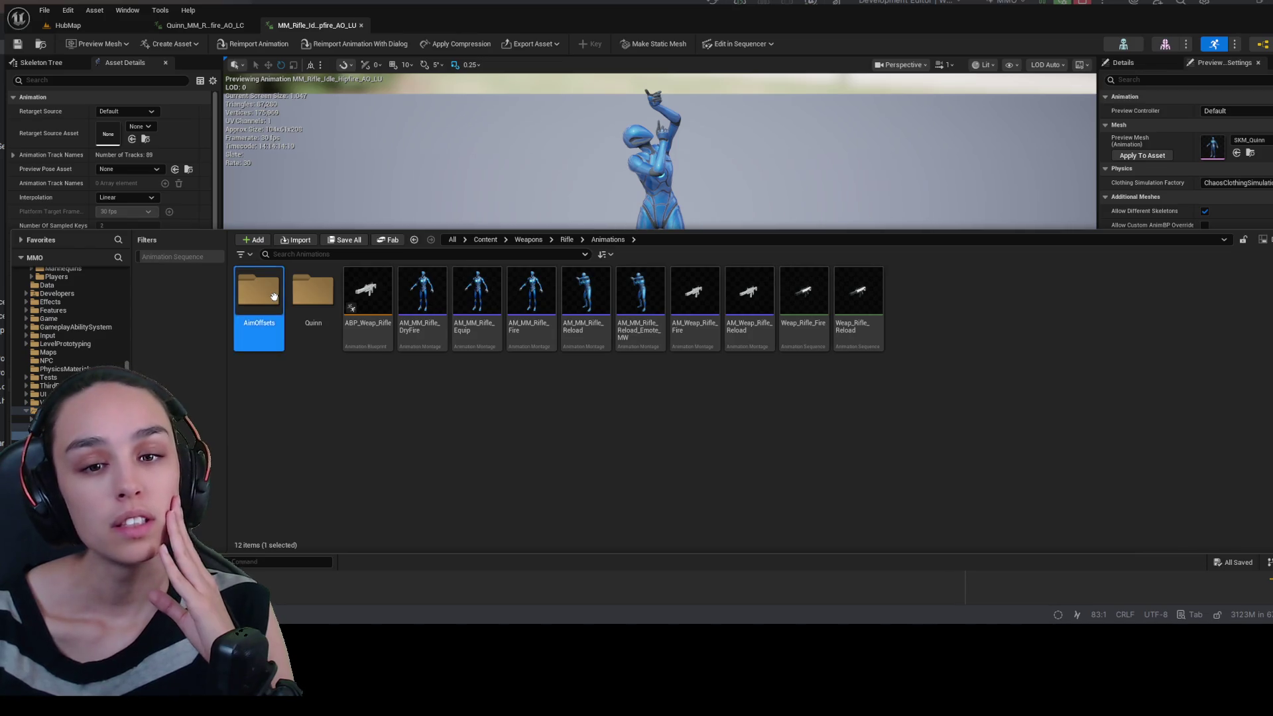
click(594, 239)
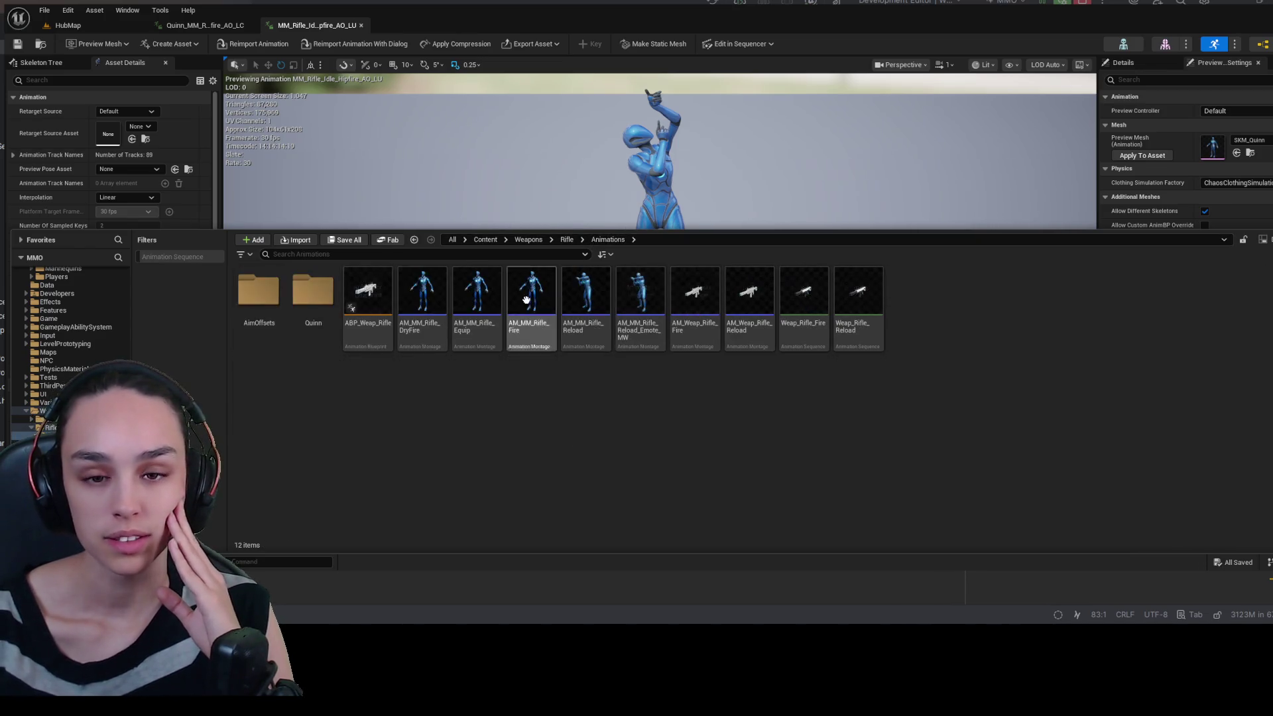
double_click(313, 291)
double_click(257, 302)
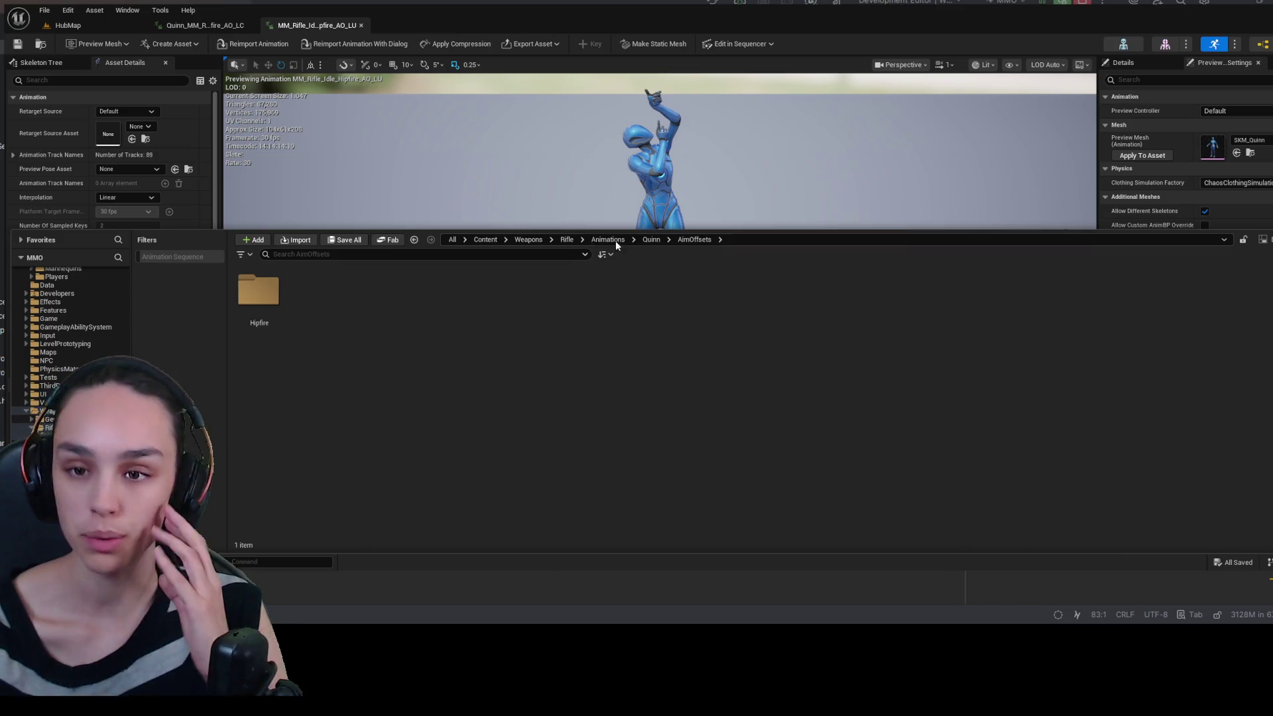
click(650, 239)
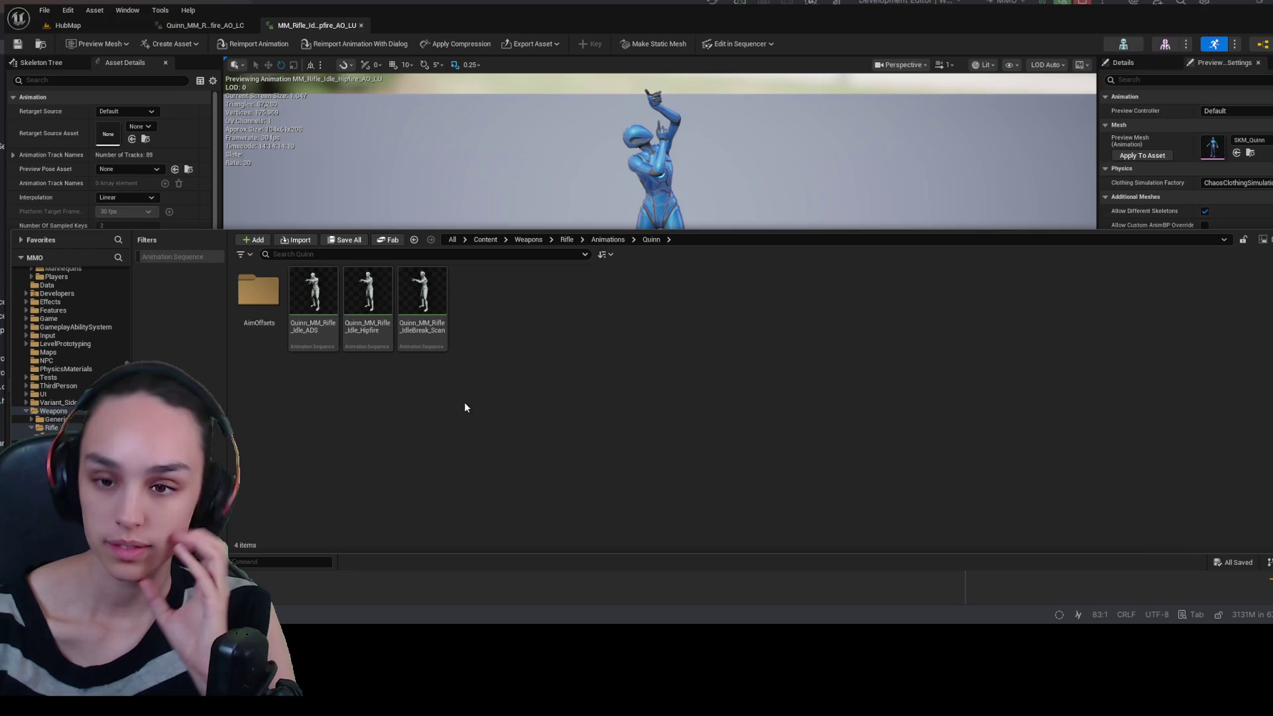
click(611, 238)
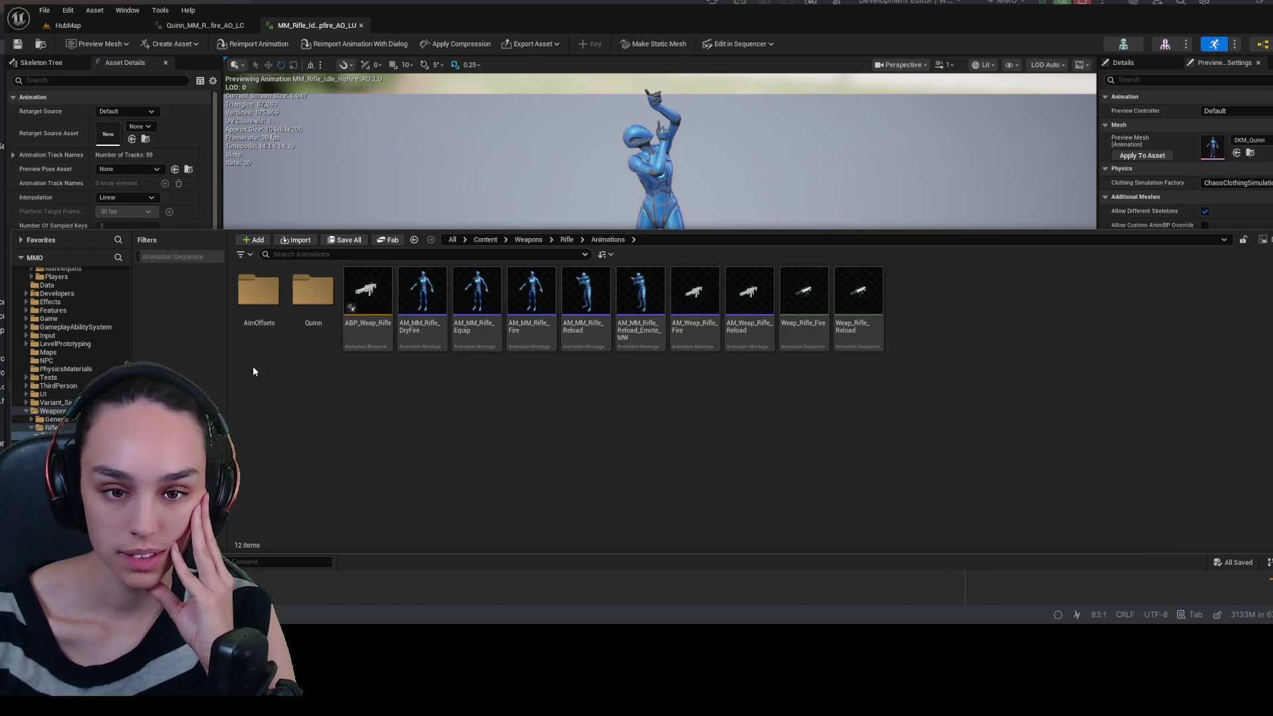
key(ctrl+shift+n)
- Name the new folder BlueQuinn and move the AM_MM_Rifle montages from DryFire to Reload_Emote_MW into it
text(BlueQuinn)
key(Return)
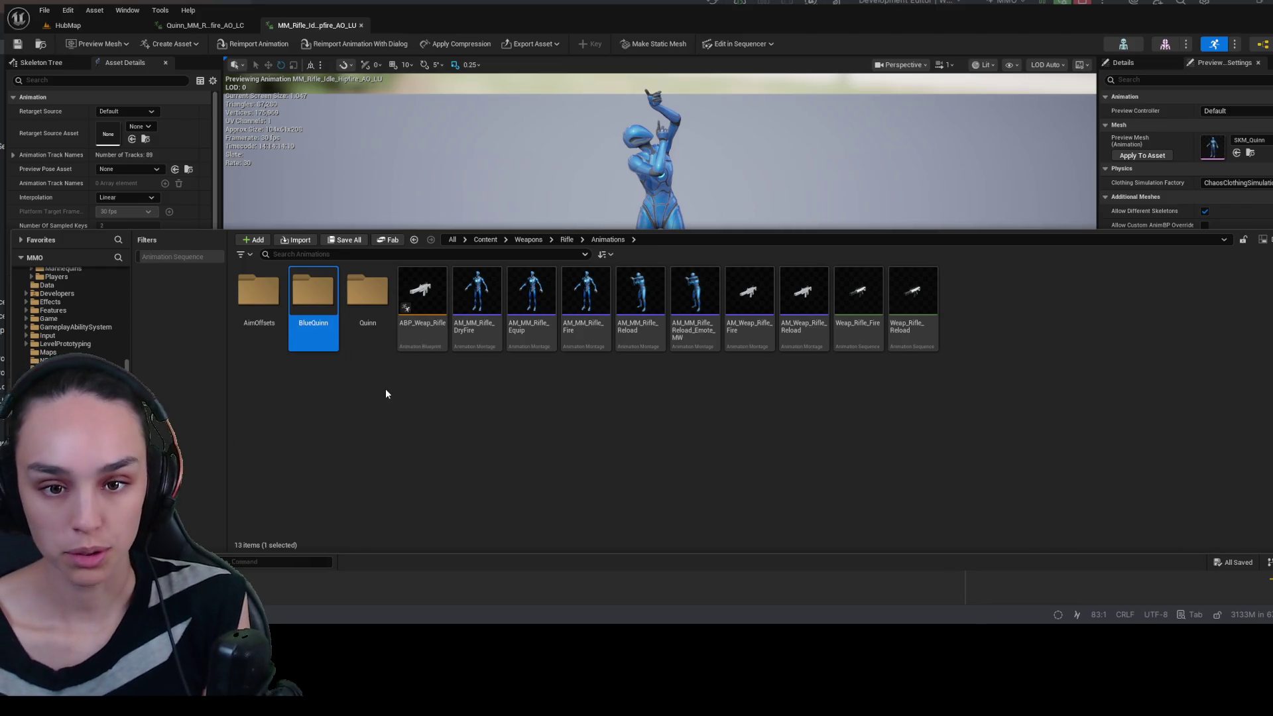
key(Left)
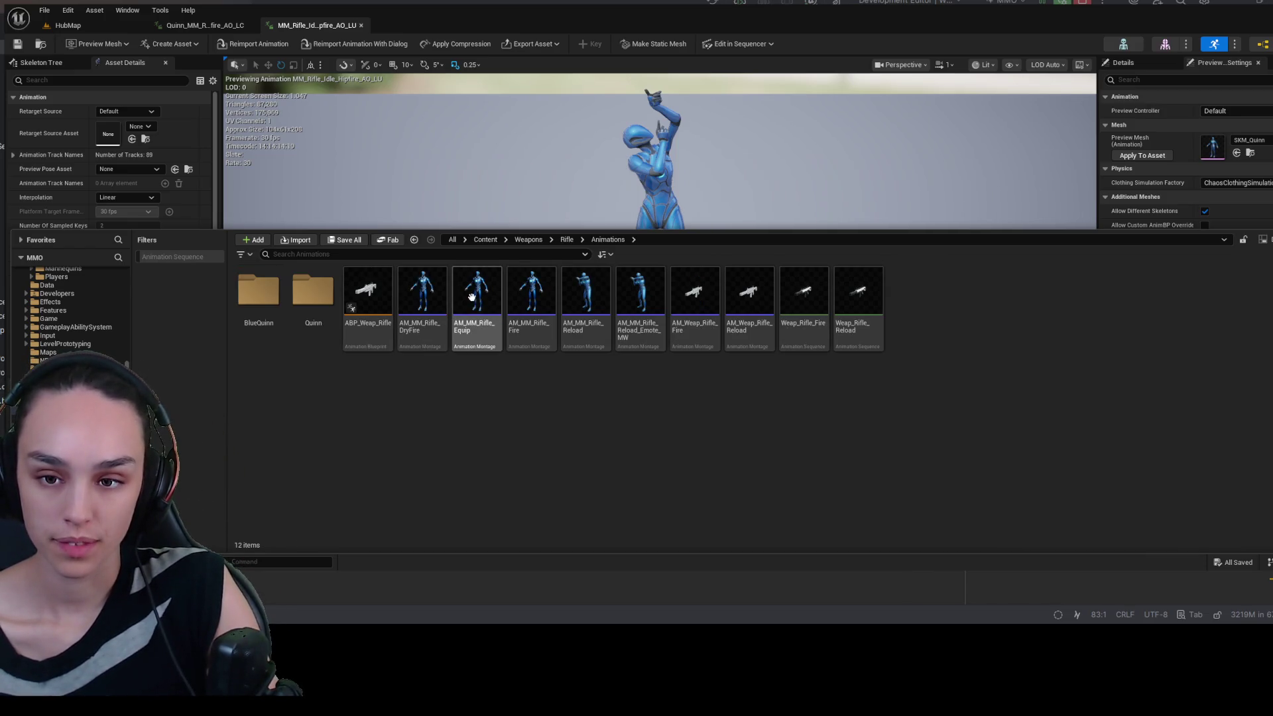
click(431, 299)
shift+click(633, 299)
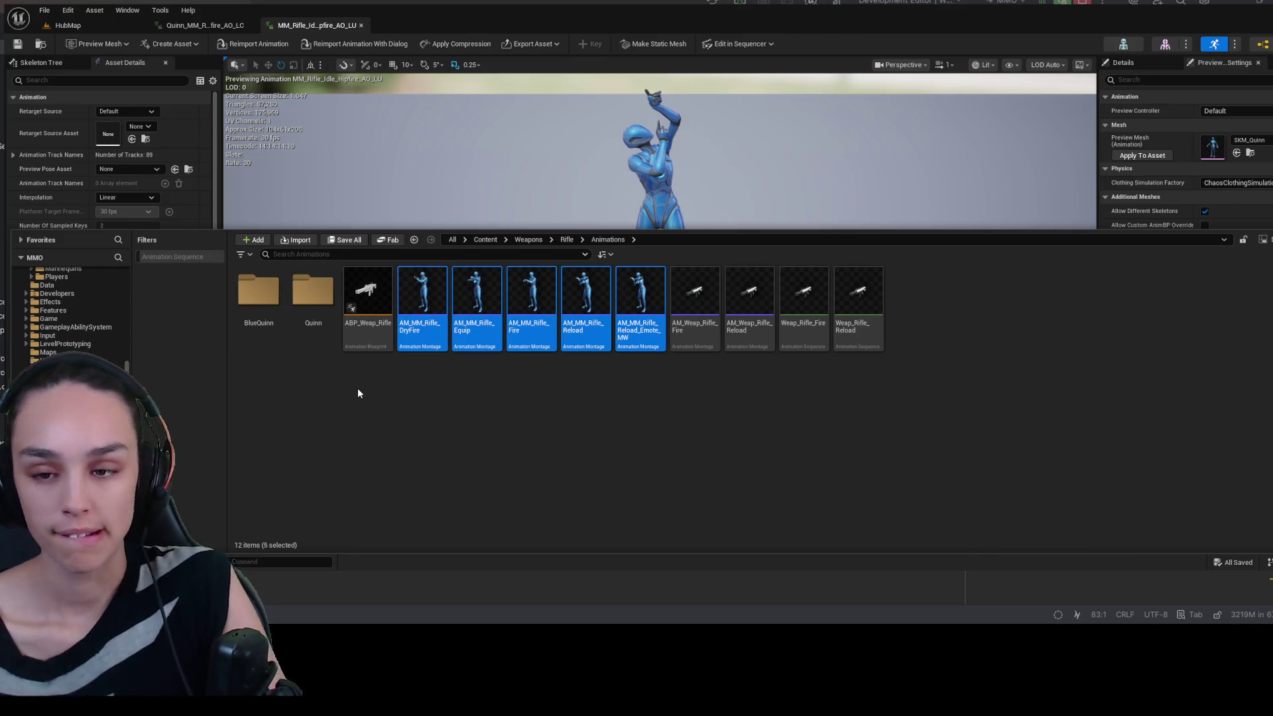
double_click(272, 305)
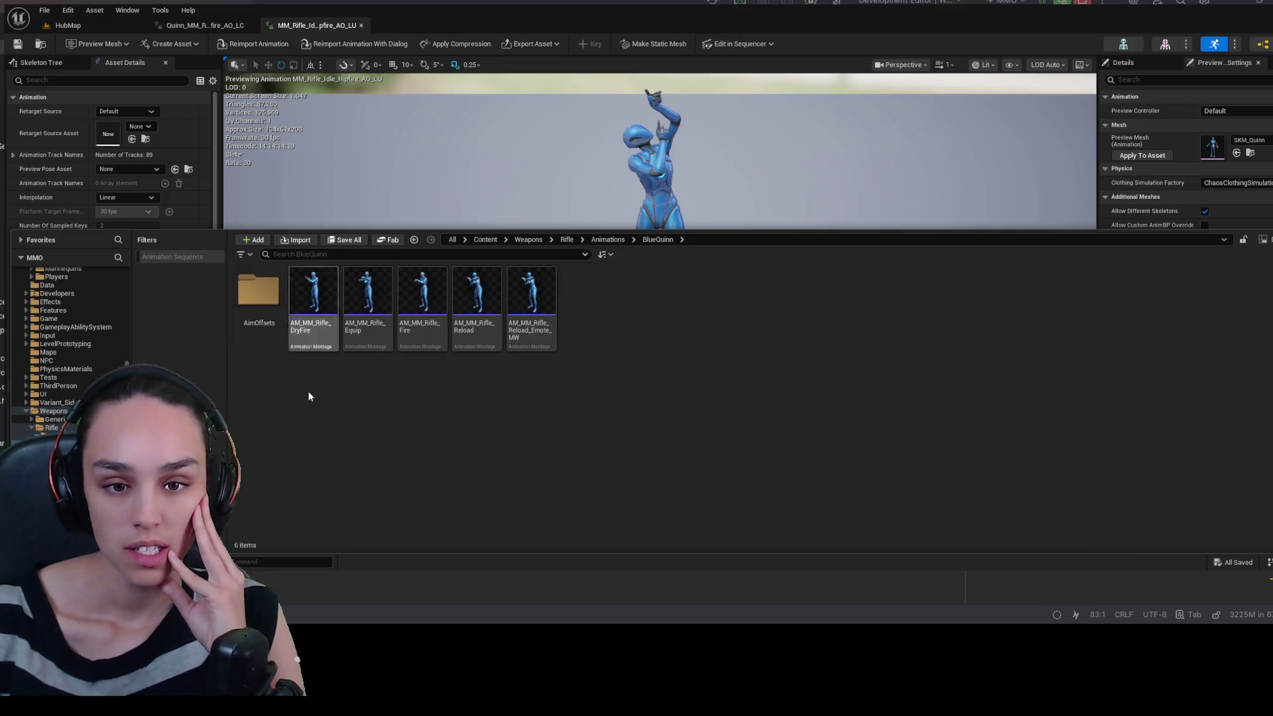
- Browse to Quinn/AimOffsets/Hipfire and open the AO_LU hipfire animation
click(607, 239)
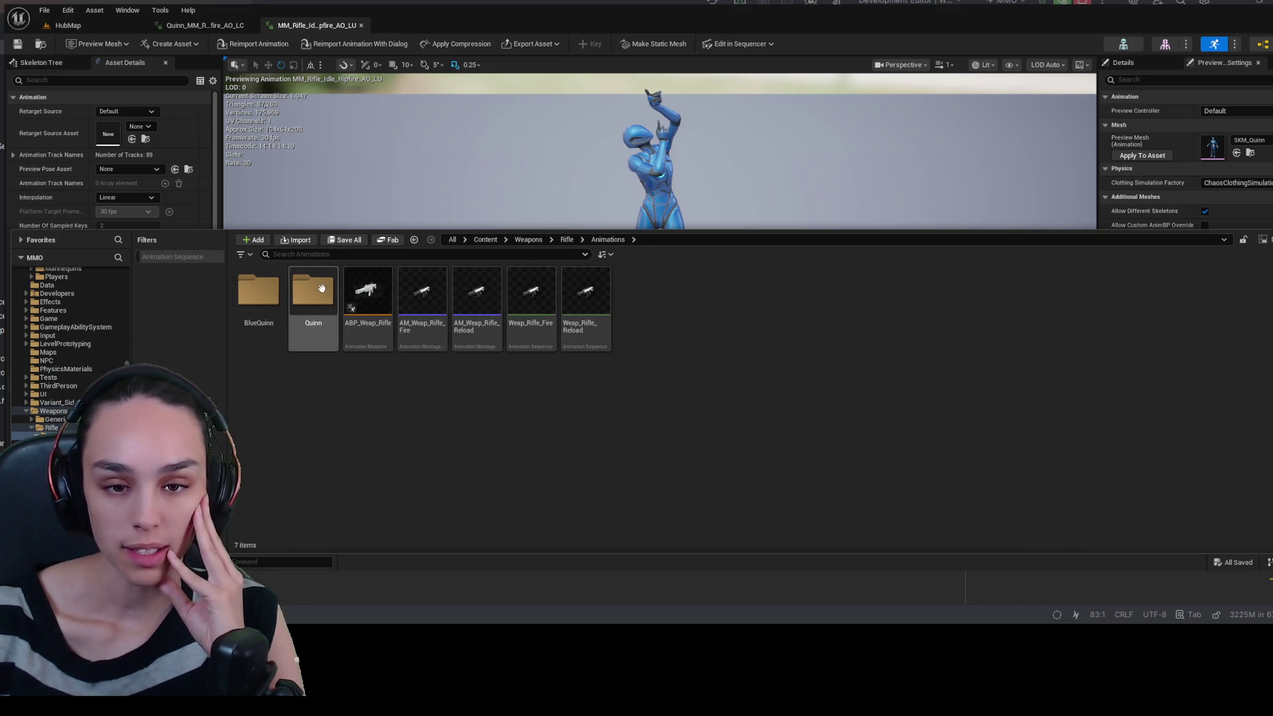
double_click(313, 291)
double_click(258, 292)
double_click(258, 291)
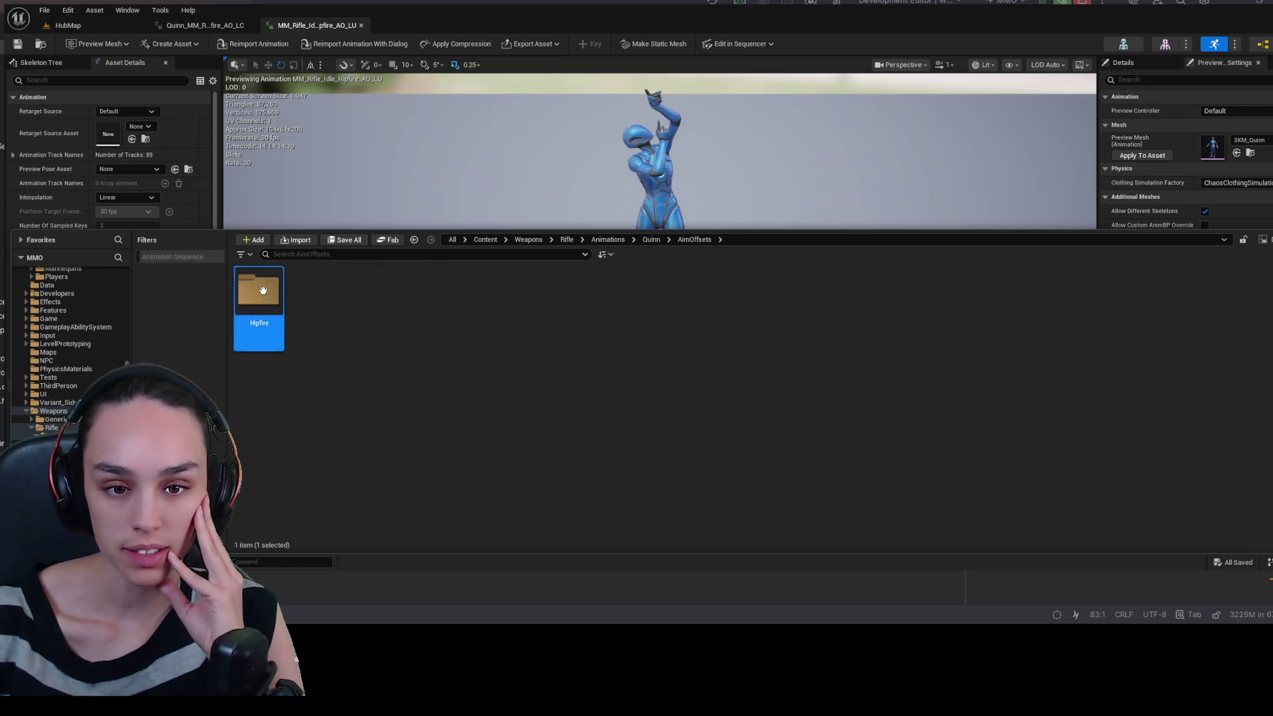
click(261, 290)
click(1114, 467)
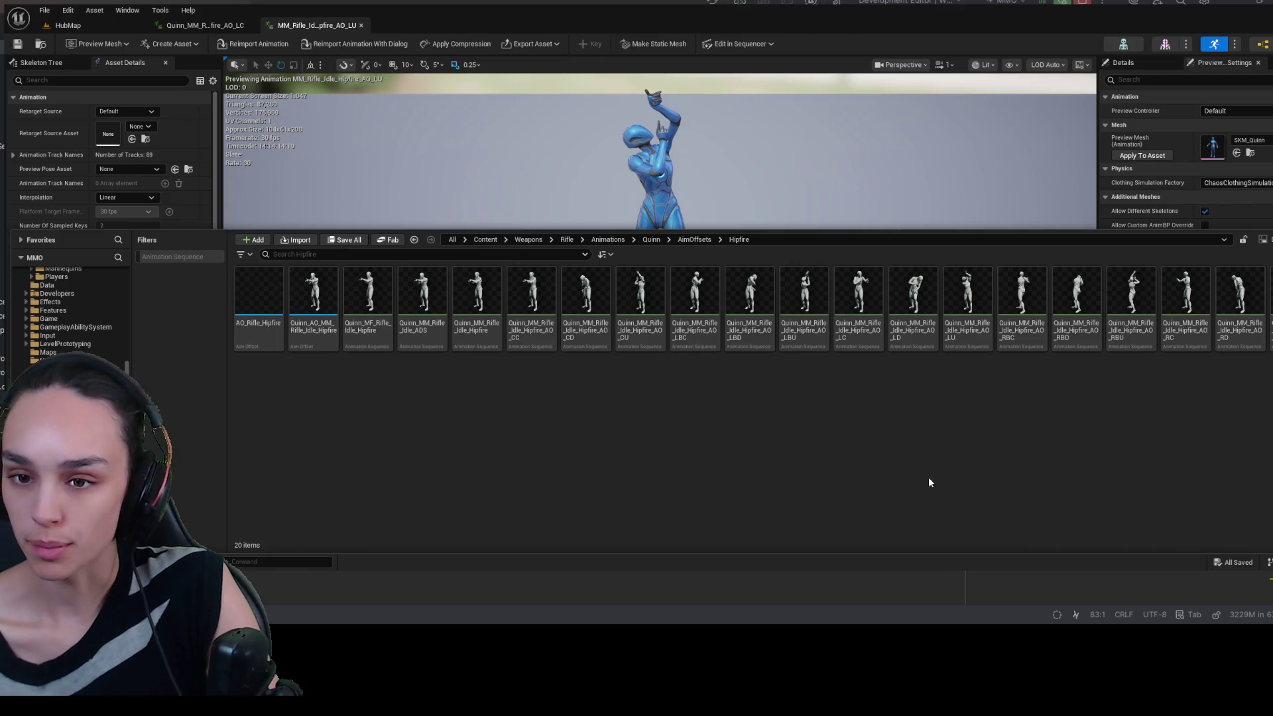
click(876, 331)
click(952, 418)
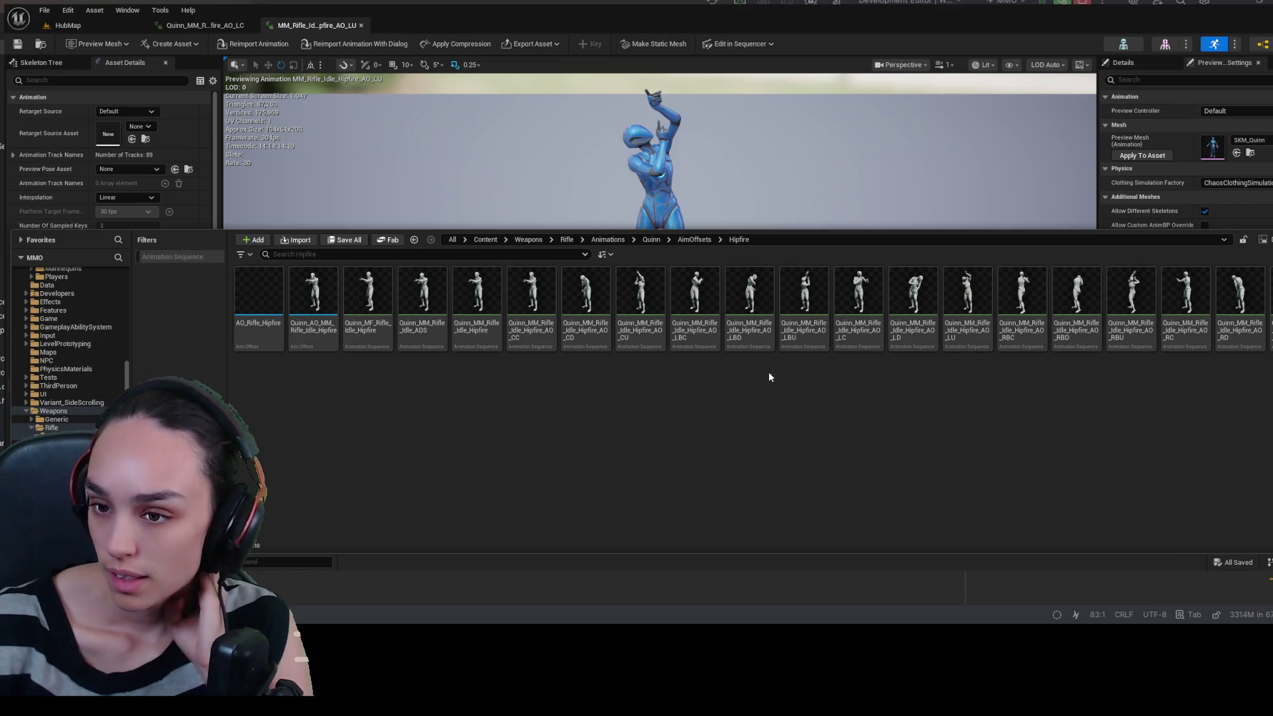
click(957, 298)
double_click(957, 299)
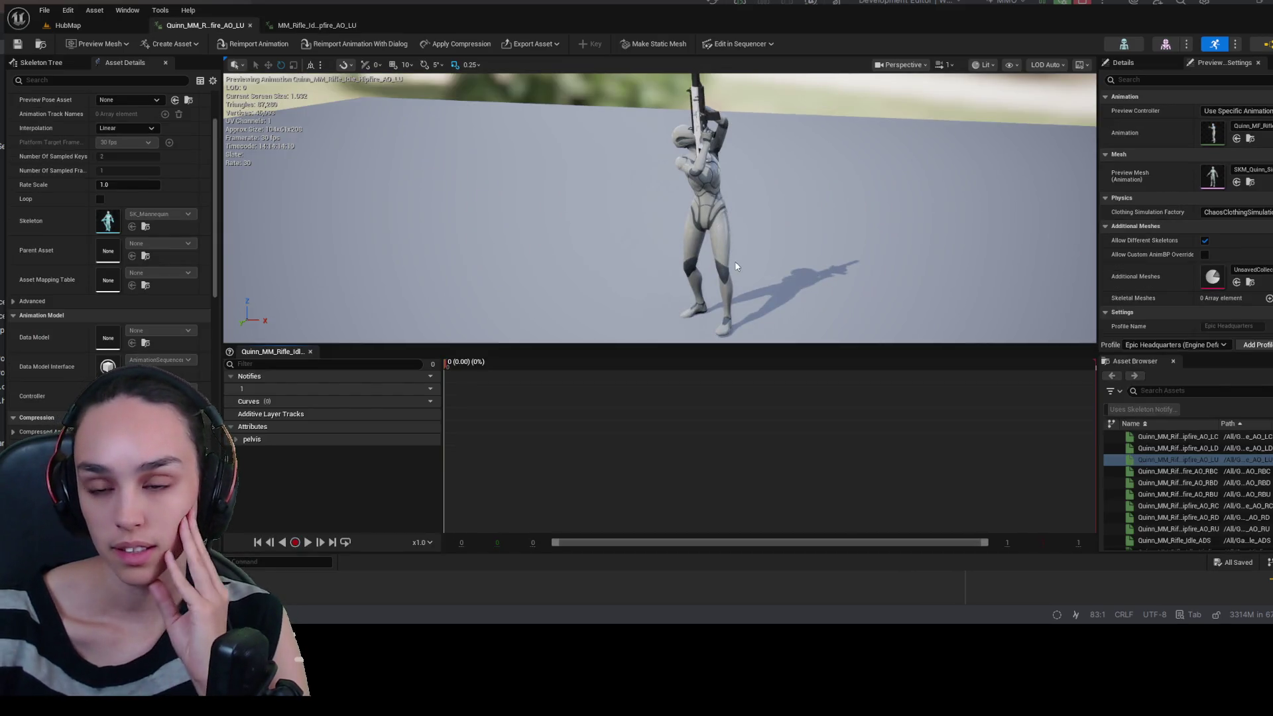
- Return to the HubMap level and reopen AO_Rifle_Hipfire from Quinn/AimOffsets/Hipfire
click(110, 24)
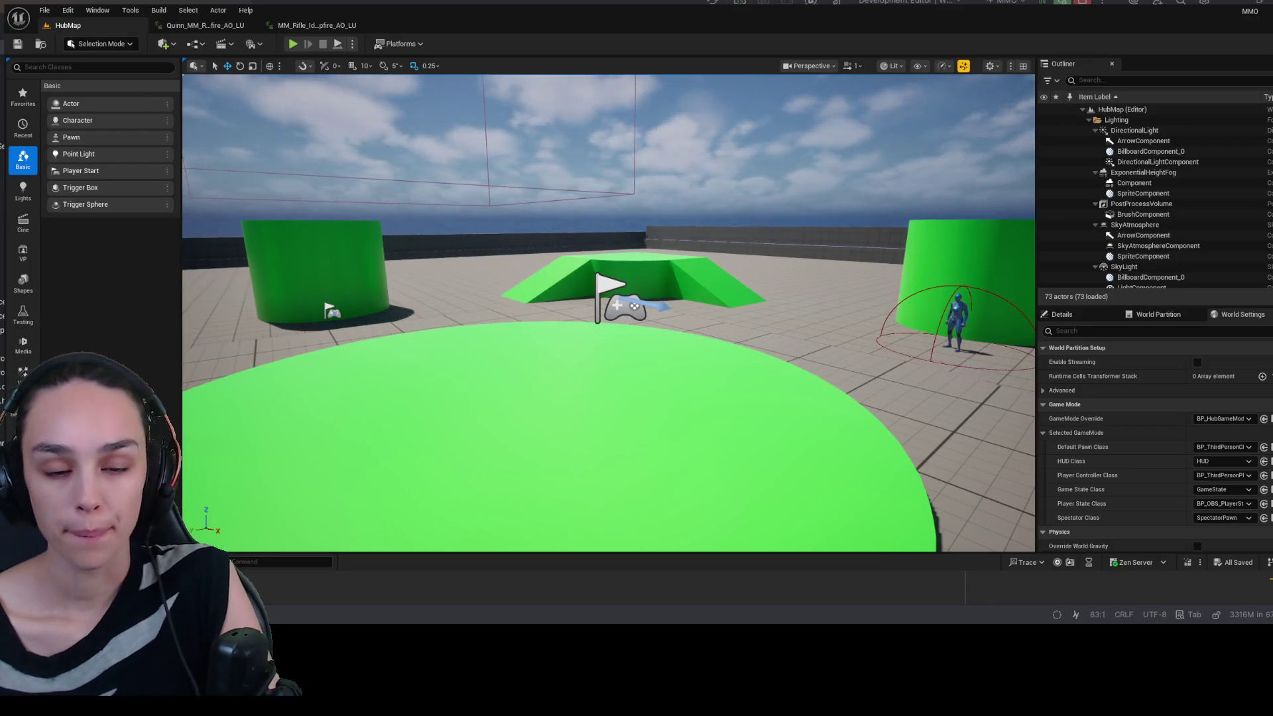
key(ctrl+space)
click(692, 149)
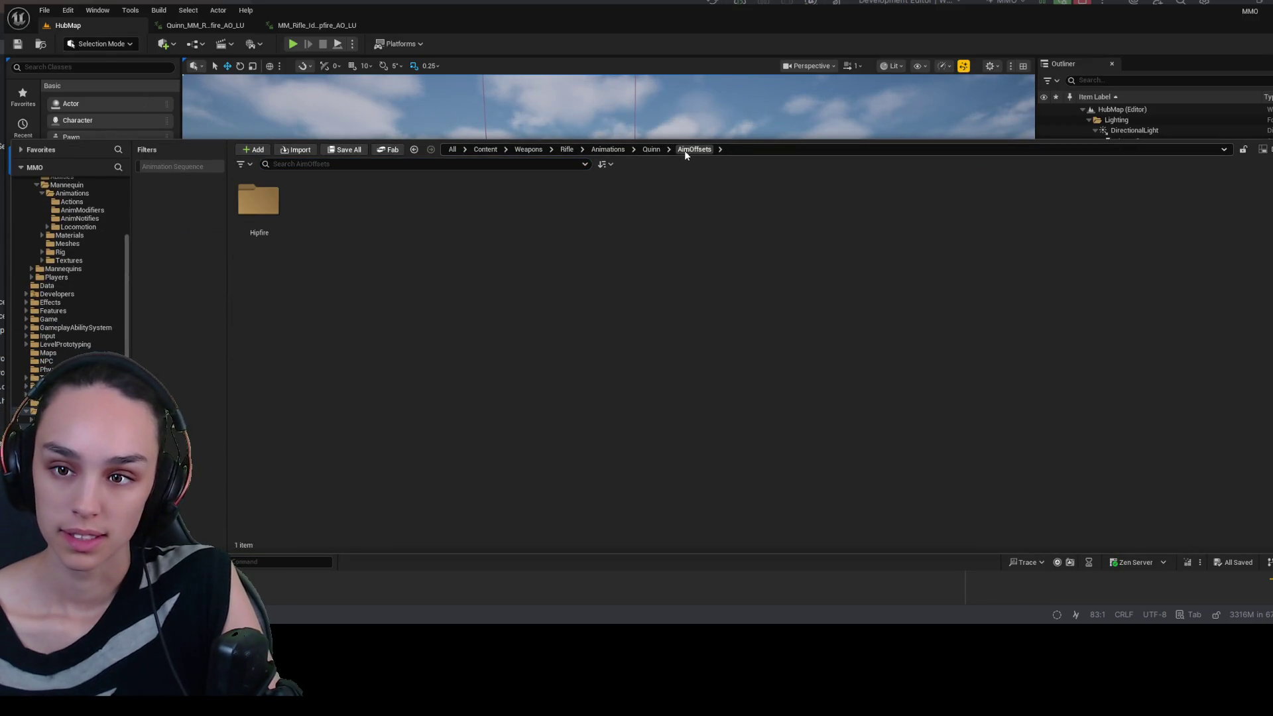
click(647, 150)
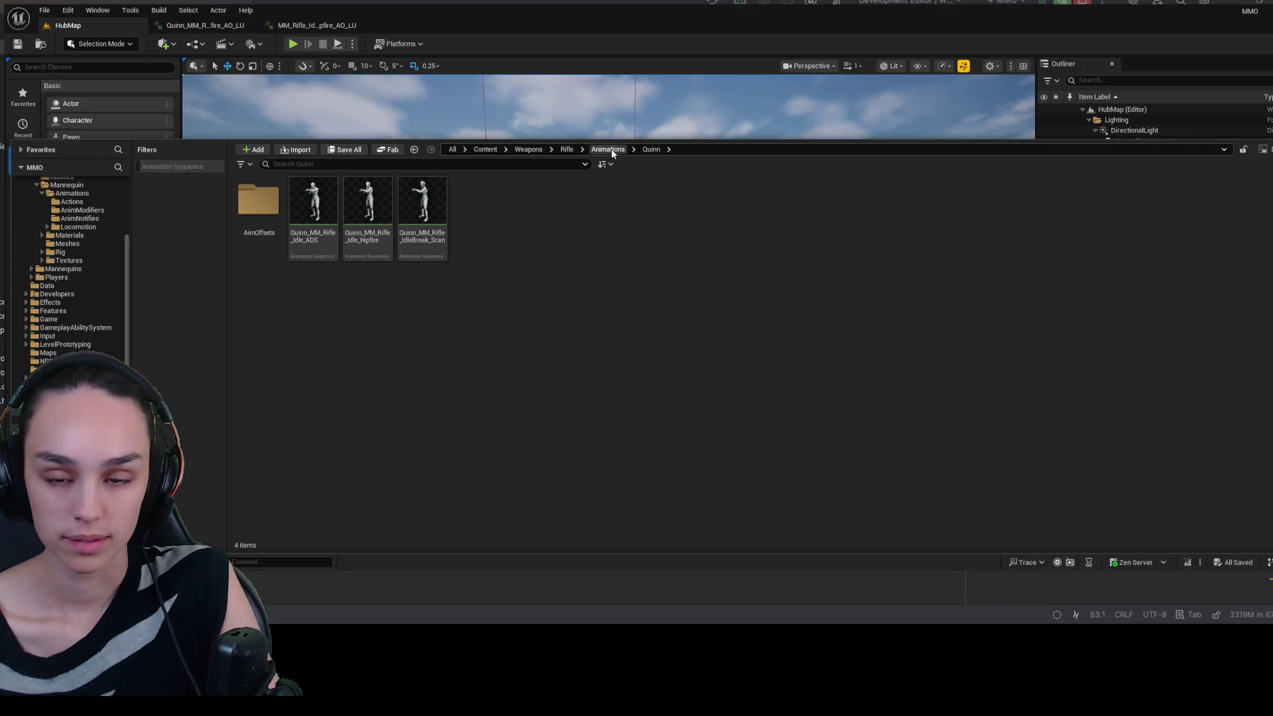
double_click(259, 219)
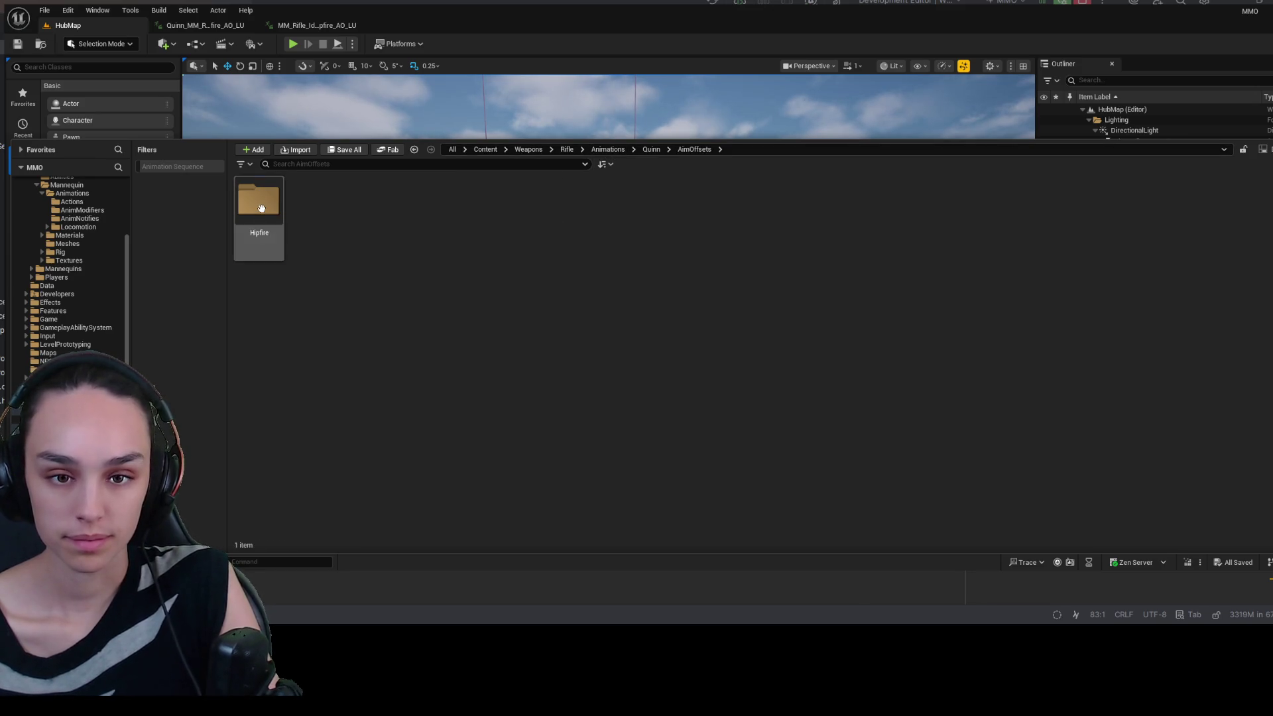
double_click(261, 208)
double_click(258, 202)
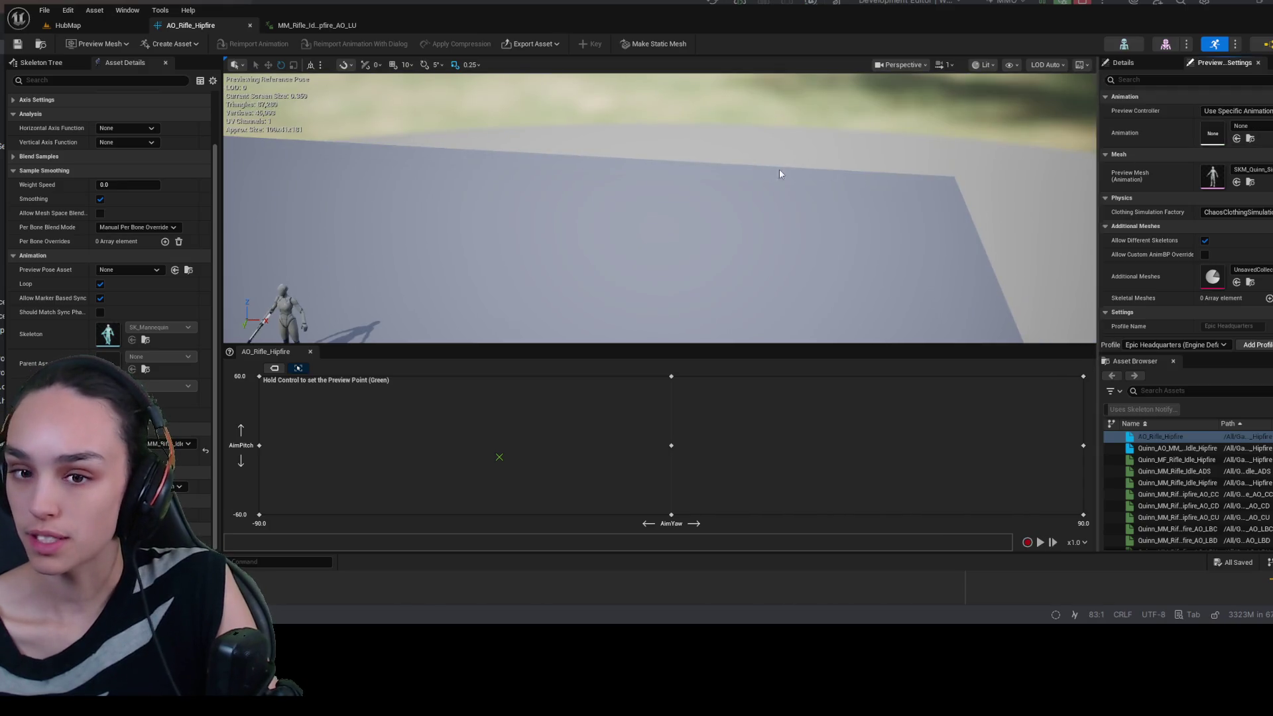
- Pull the camera back from the mannequin and set an aim preview point to show a rifle pose
drag(736, 199, 736, 199)
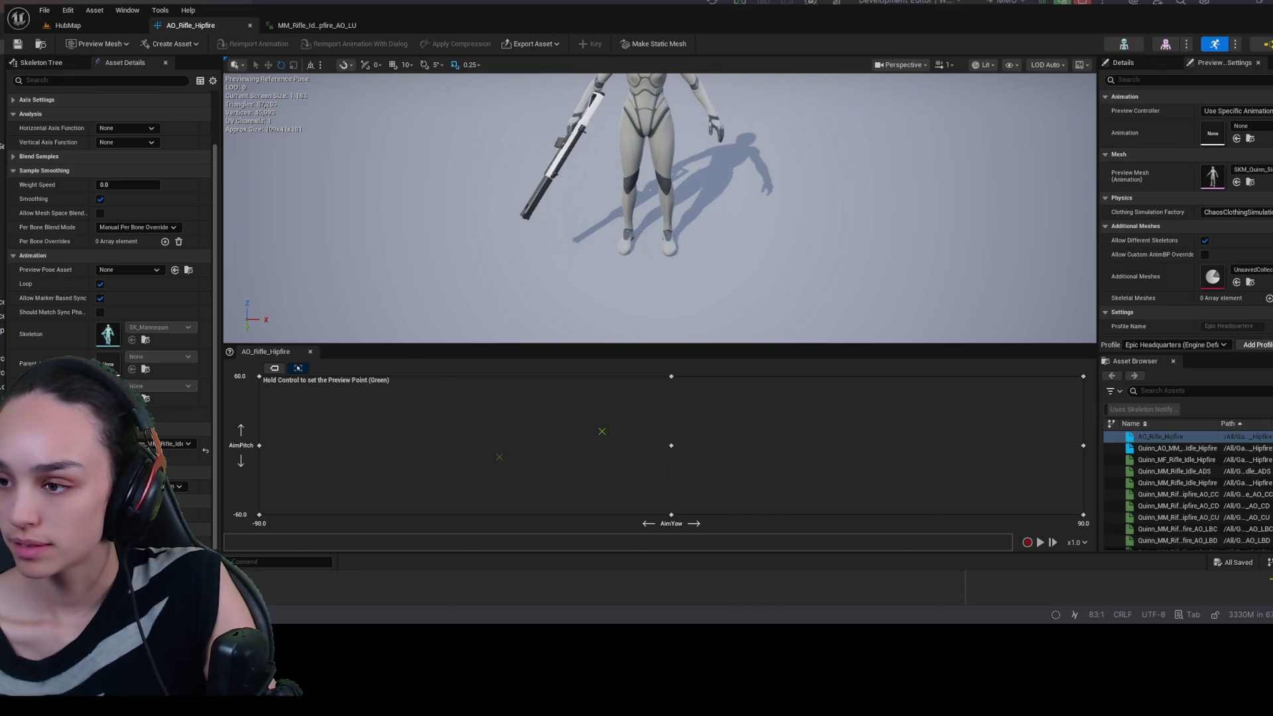
key(ctrl)
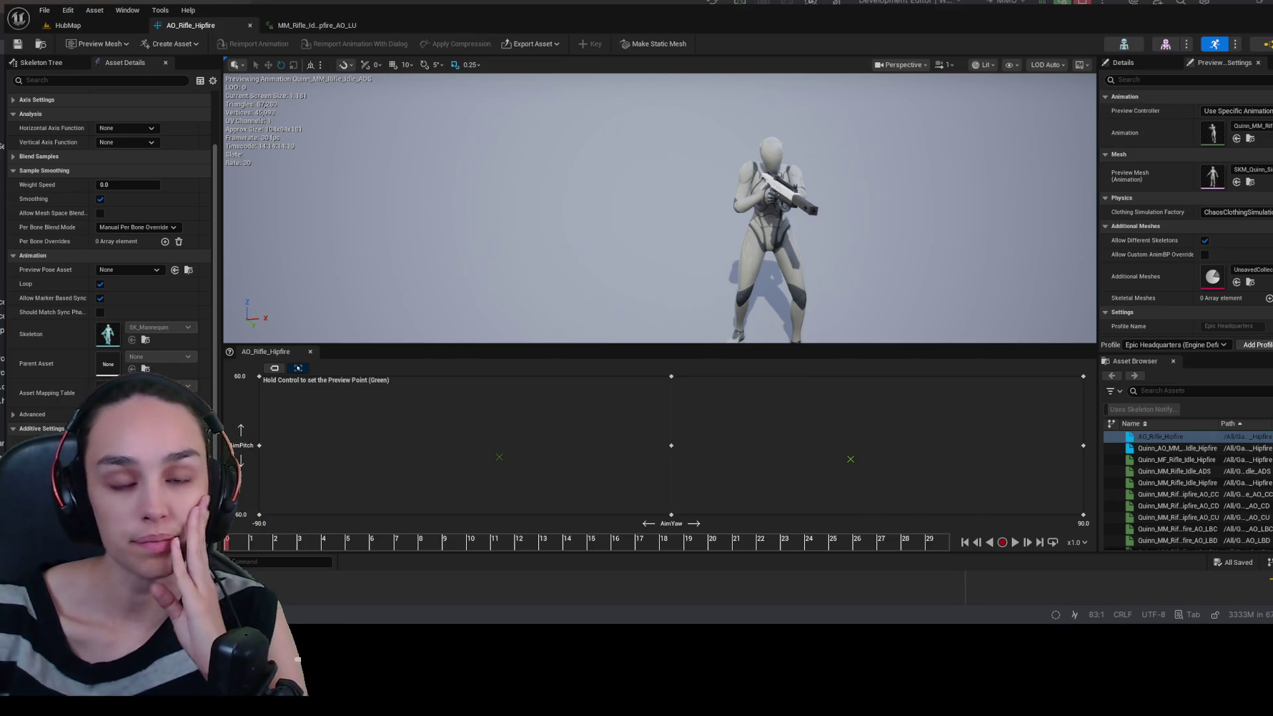
key(ctrl+space)
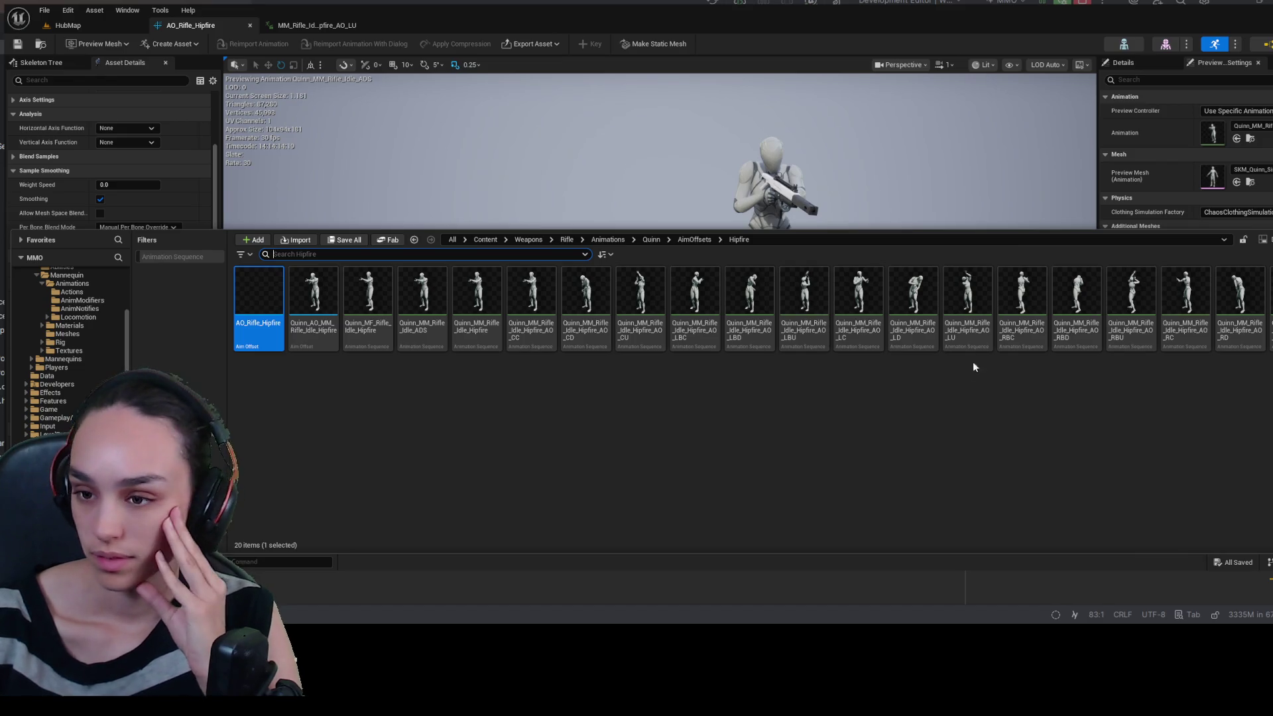
double_click(967, 295)
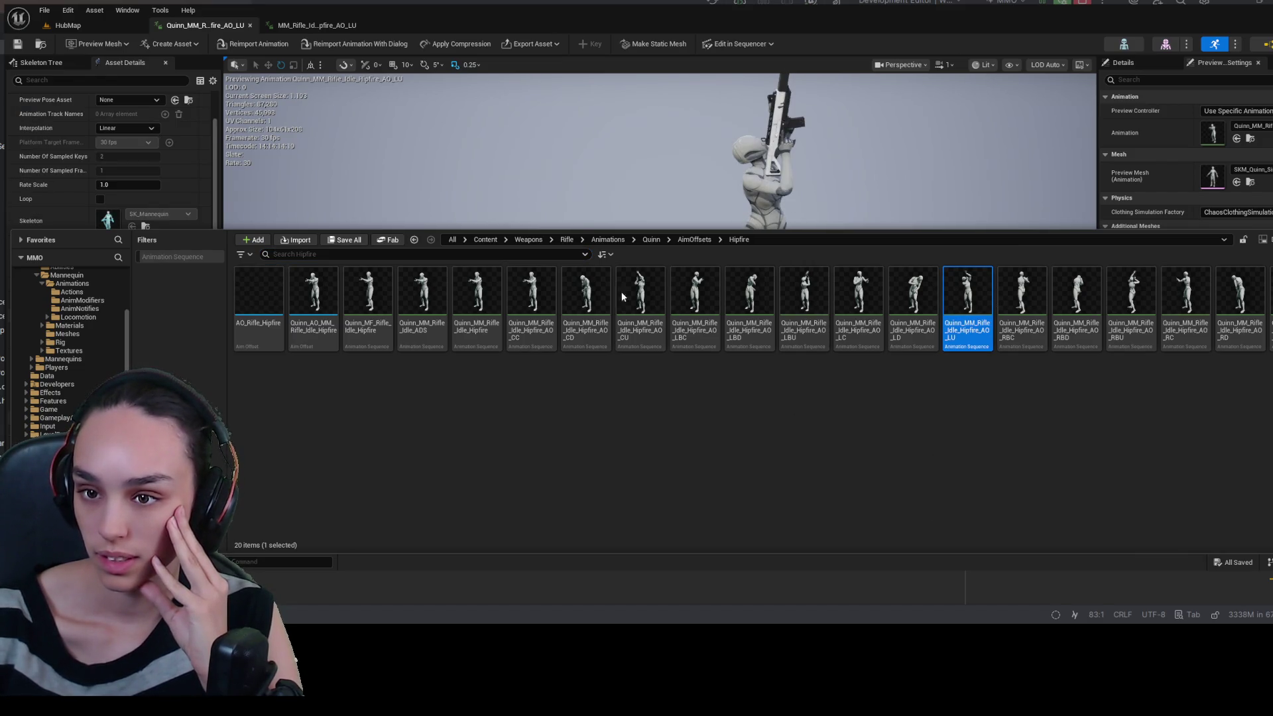
click(330, 25)
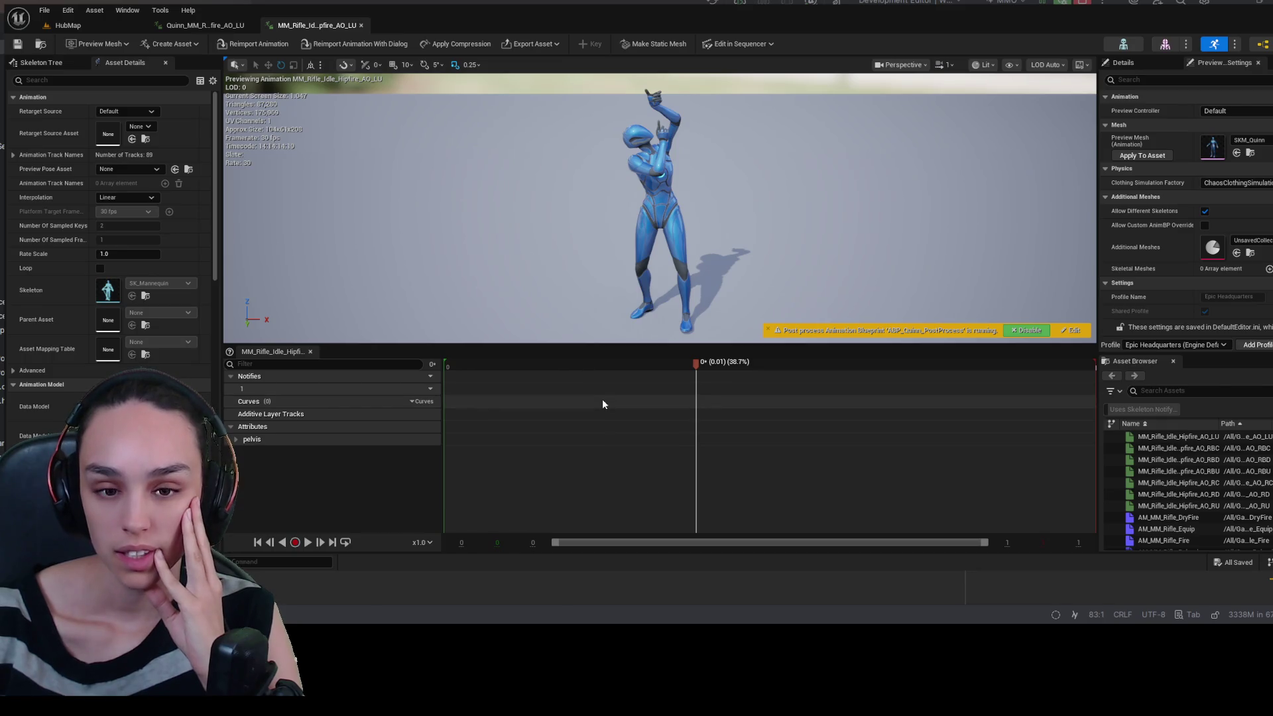
mouse_move(695, 363)
mouse_down()
mouse_move(747, 364)
mouse_move(588, 363)
mouse_up()
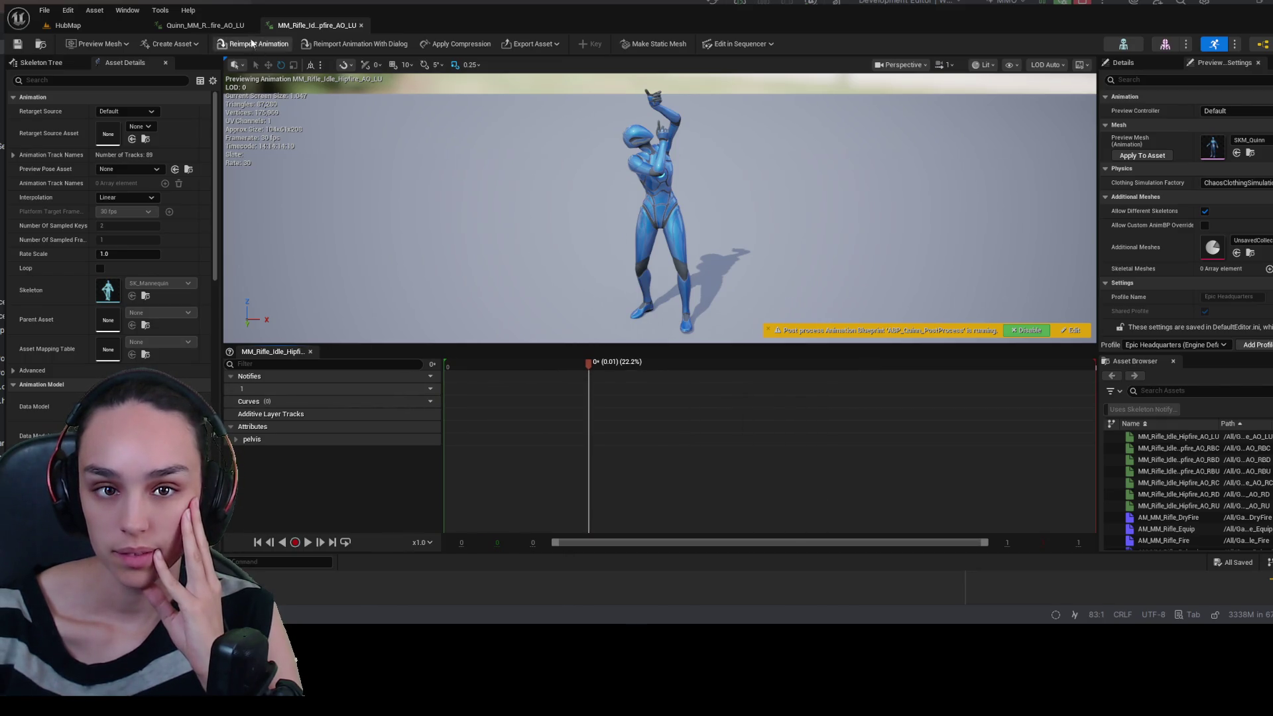
click(68, 25)
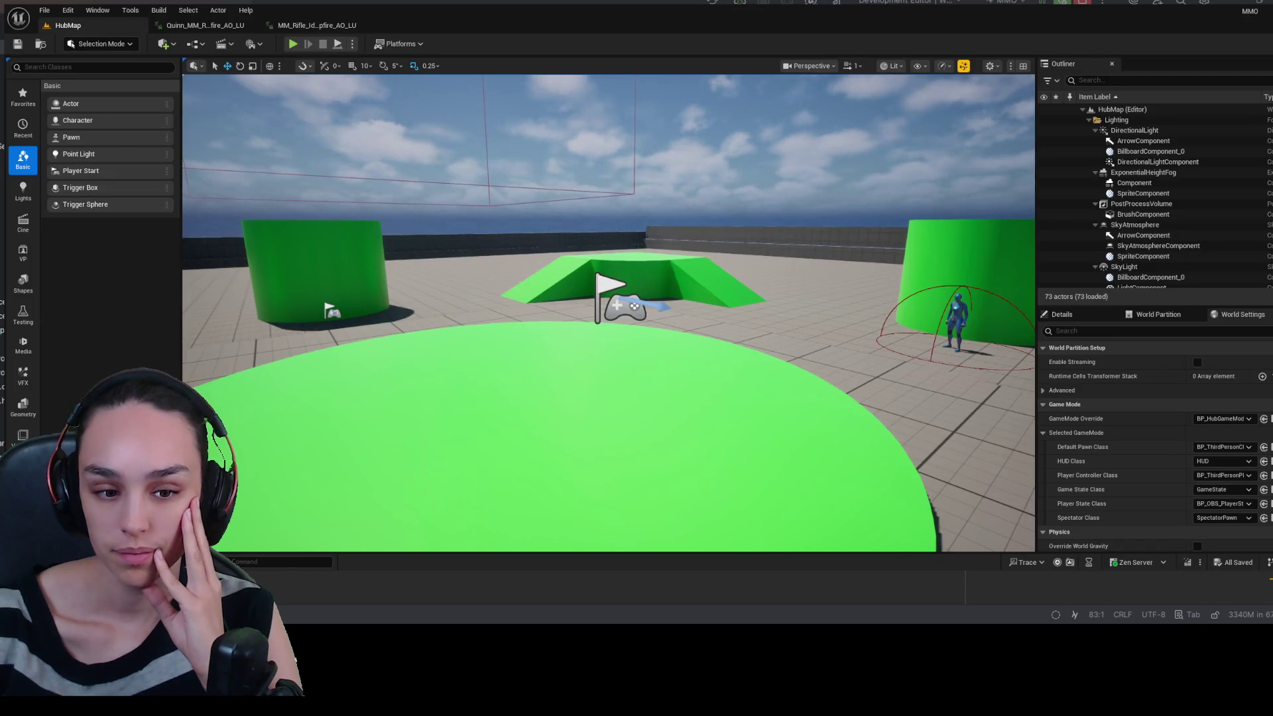
key(ctrl+space)
double_click(258, 212)
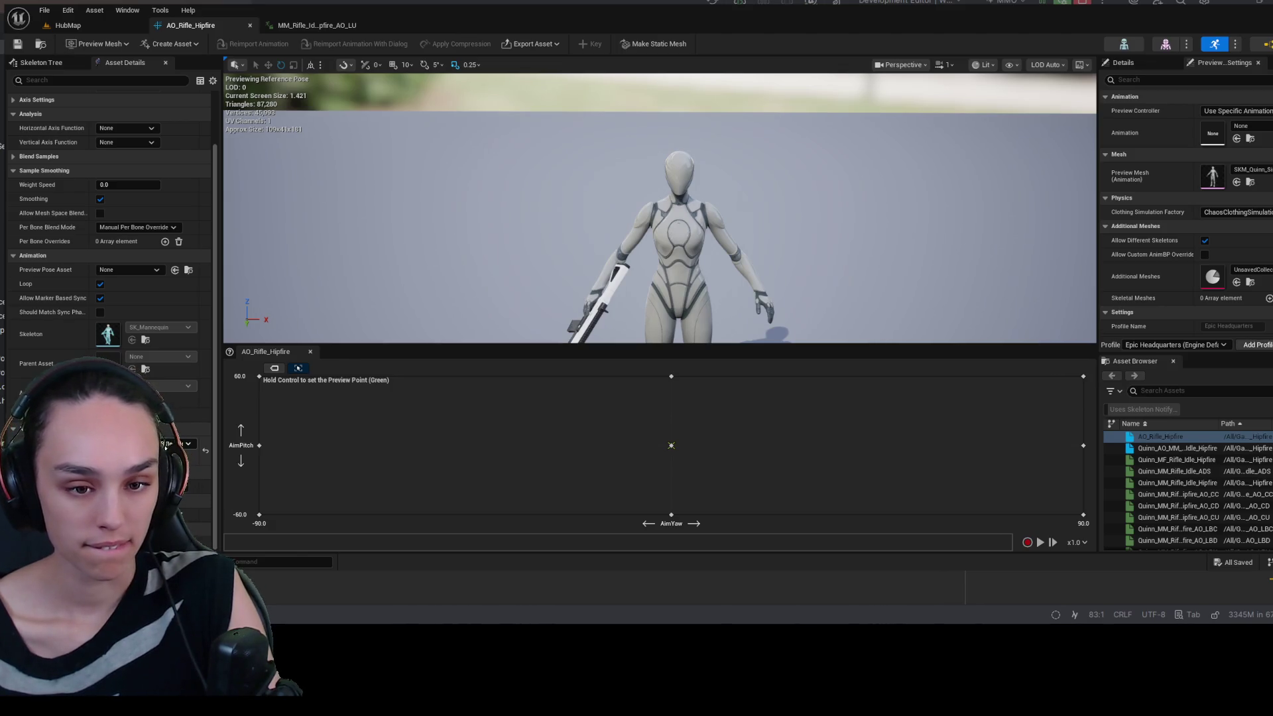
key(ctrl+space)
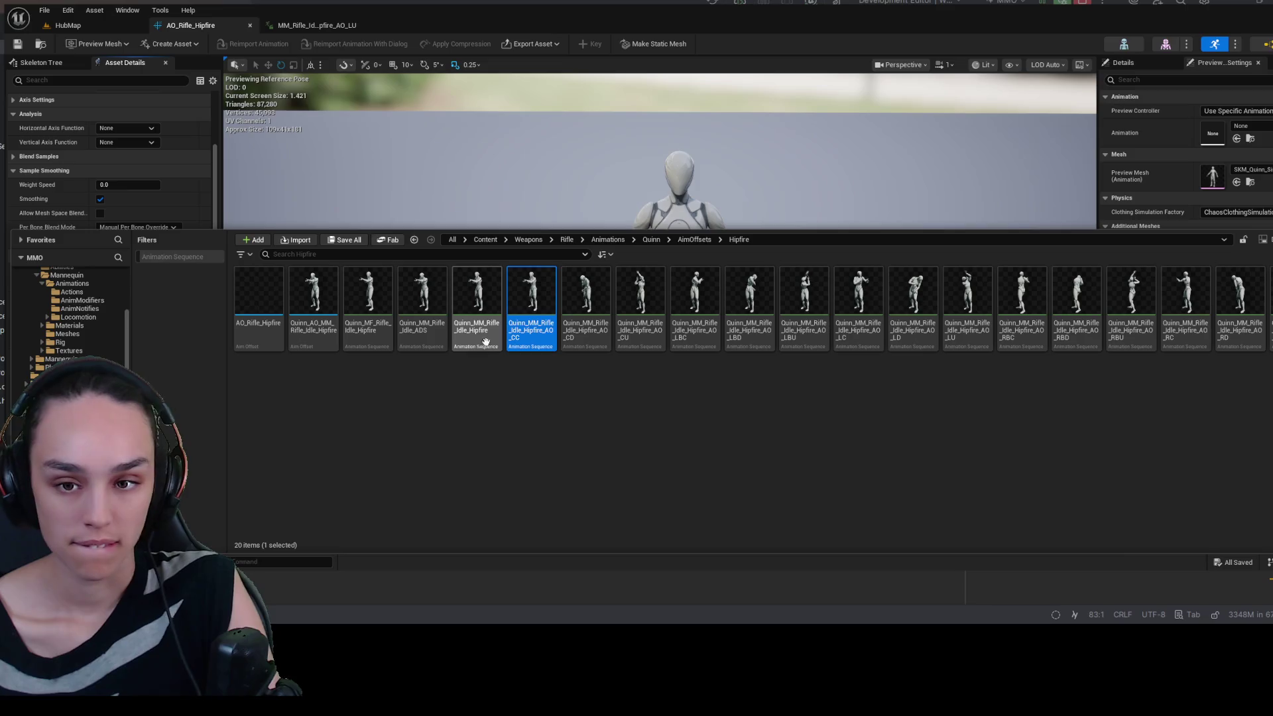
double_click(541, 286)
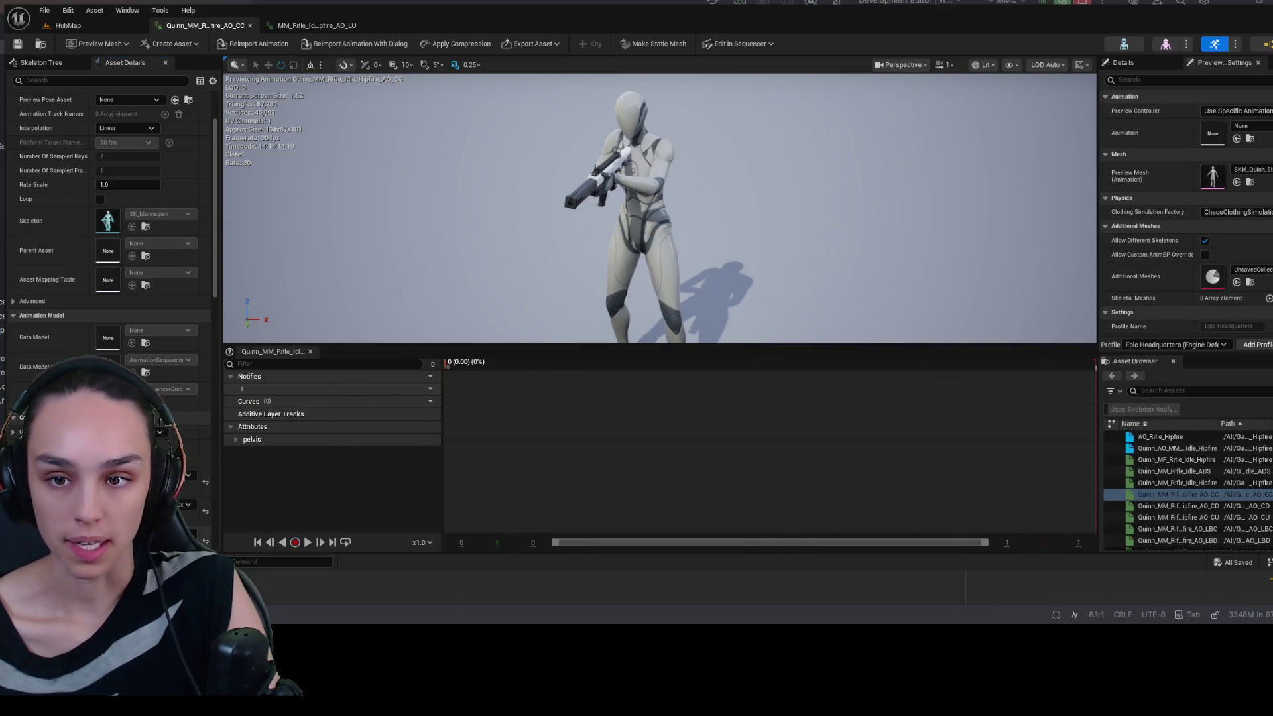
key(ctrl+space)
click(311, 298)
double_click(278, 300)
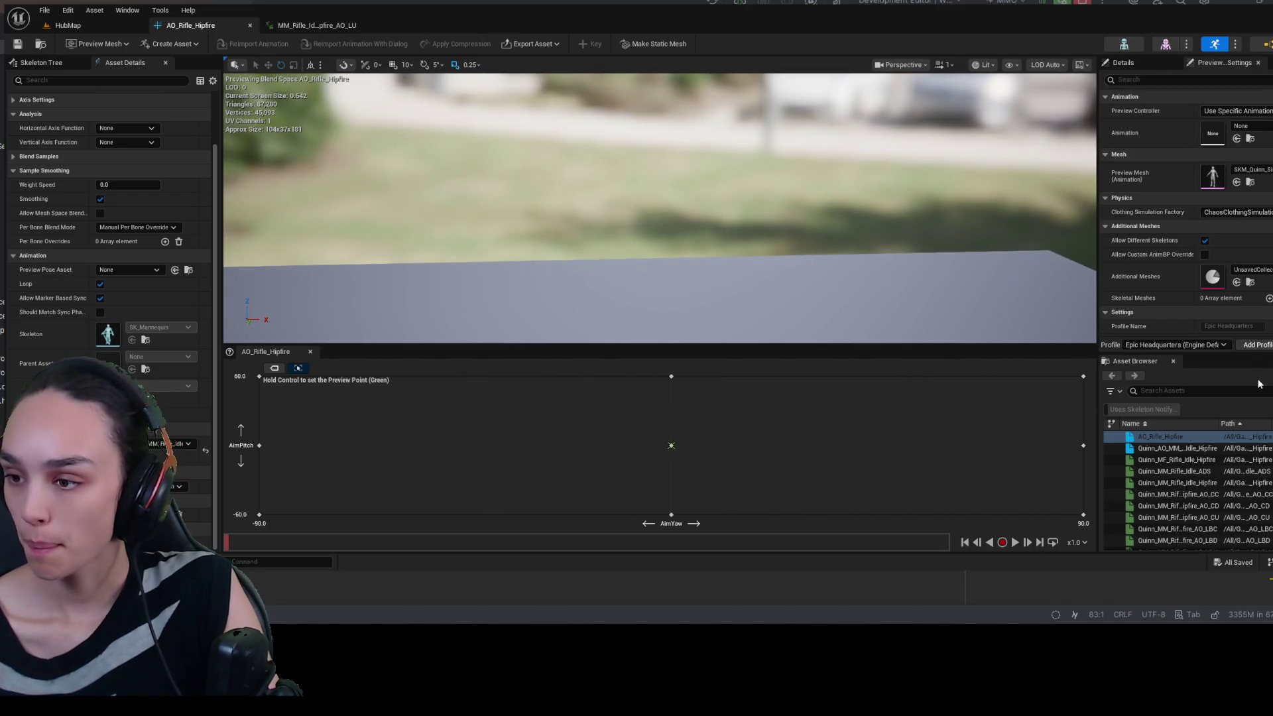
- Show the 20-item AimOffsets/Hipfire folder beside the AO_Rifle_Hipfire preview
mouse_move(1177, 494)
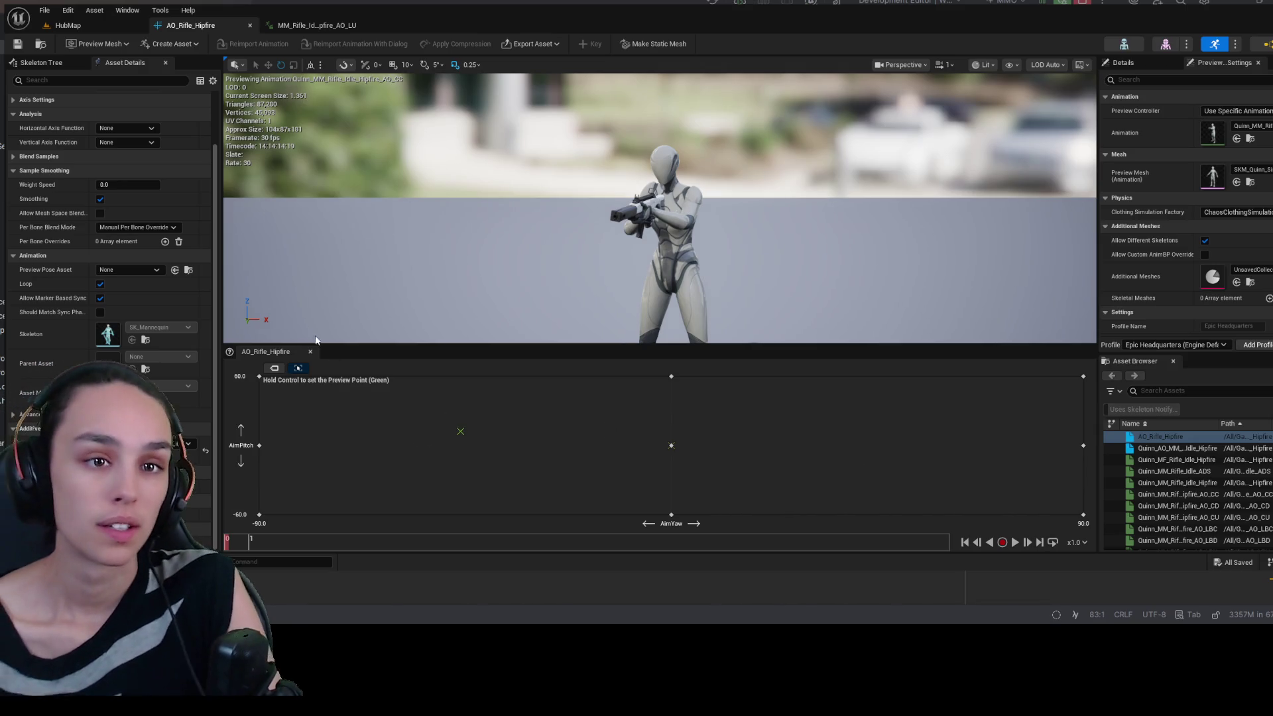
scroll(193, 191, up, 3)
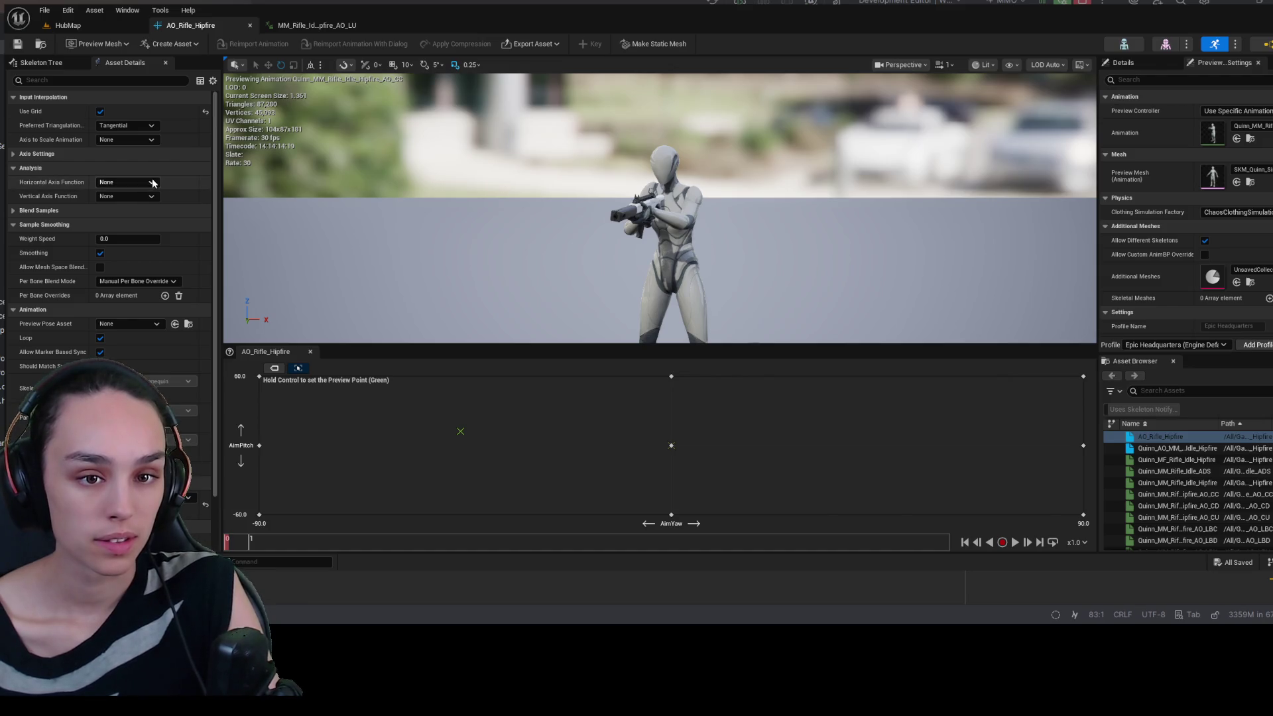
scroll(196, 298, down, 2)
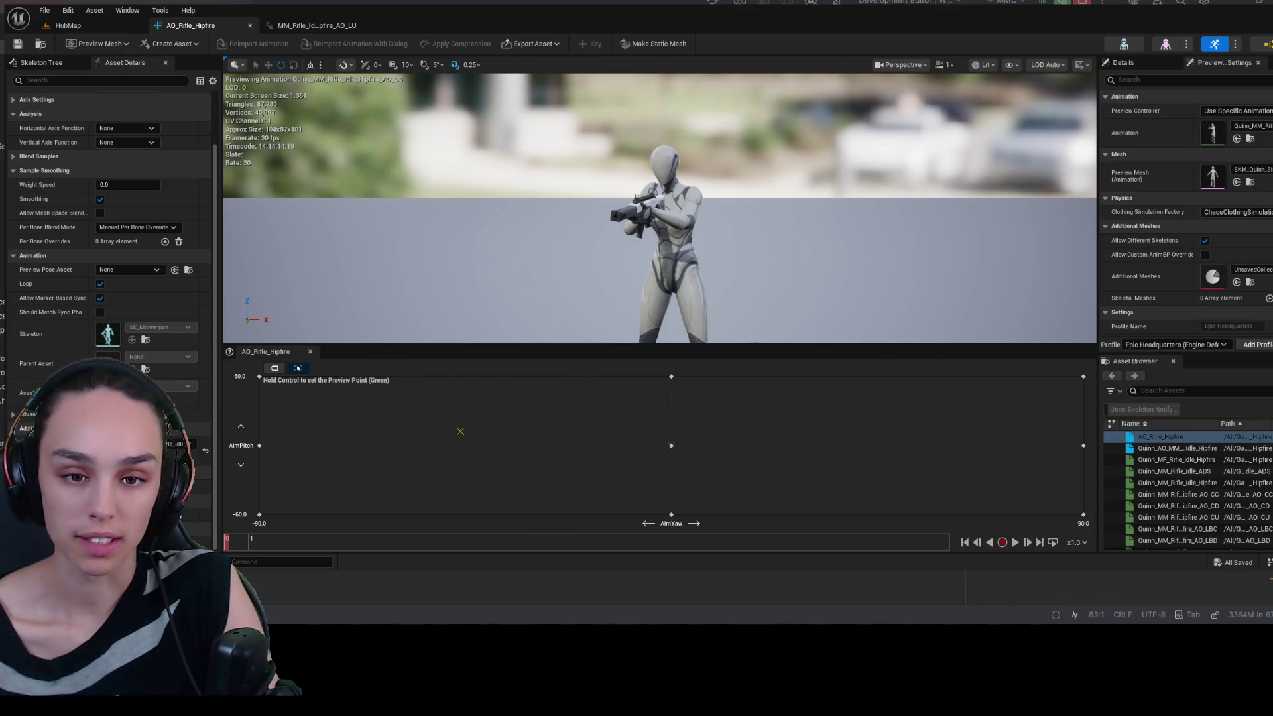
key(ctrl+space)
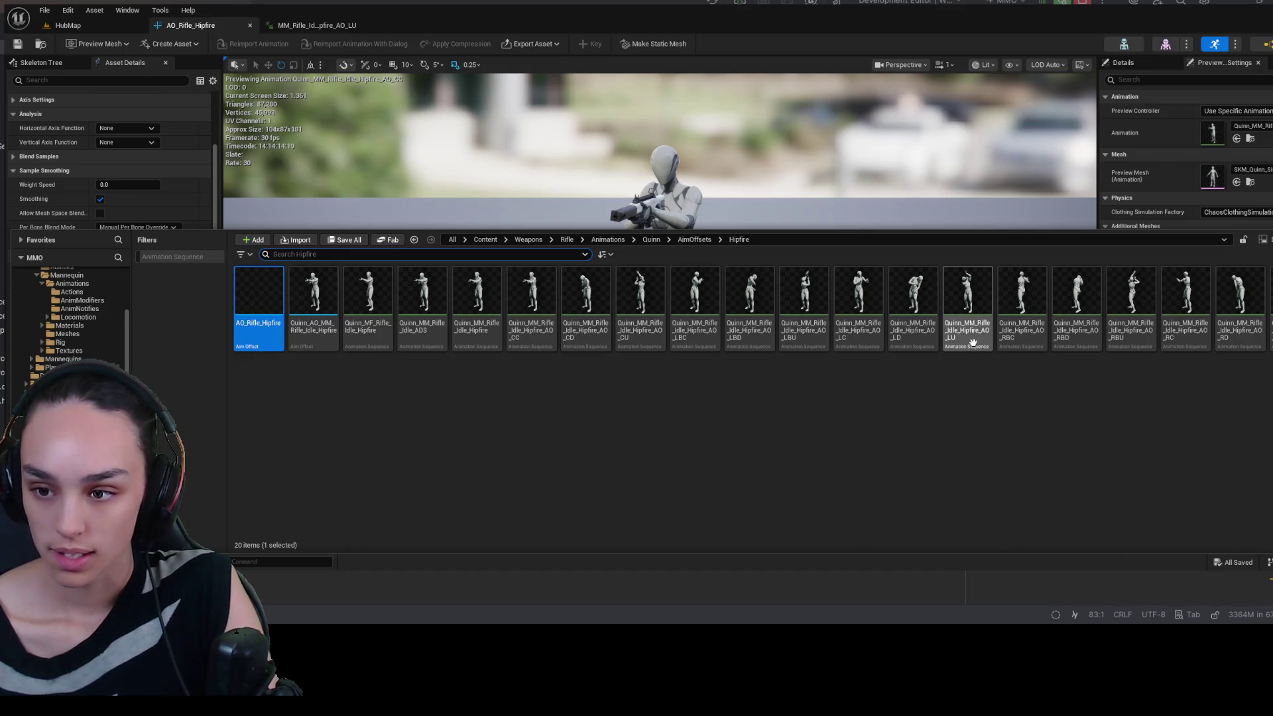
- Inspect the AO_LU hipfire animation, then filter AO_Rifle_Hipfire's Asset Details by 'add'
double_click(967, 295)
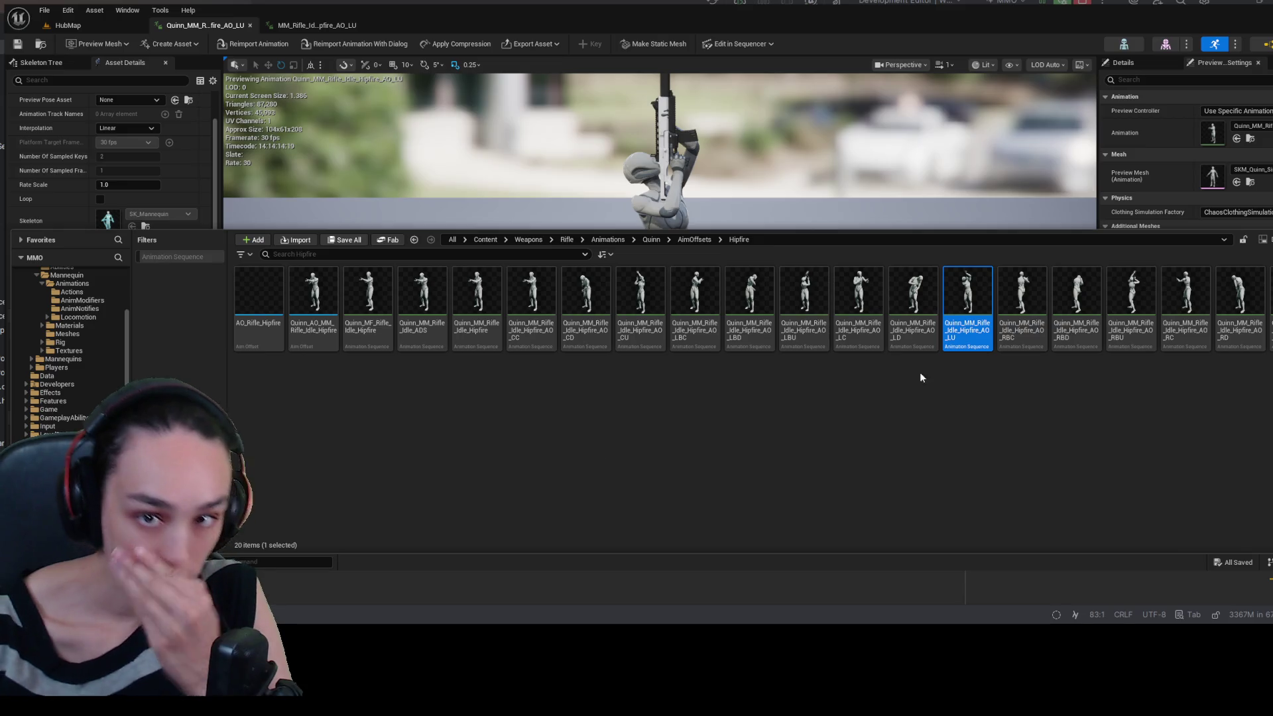
click(487, 199)
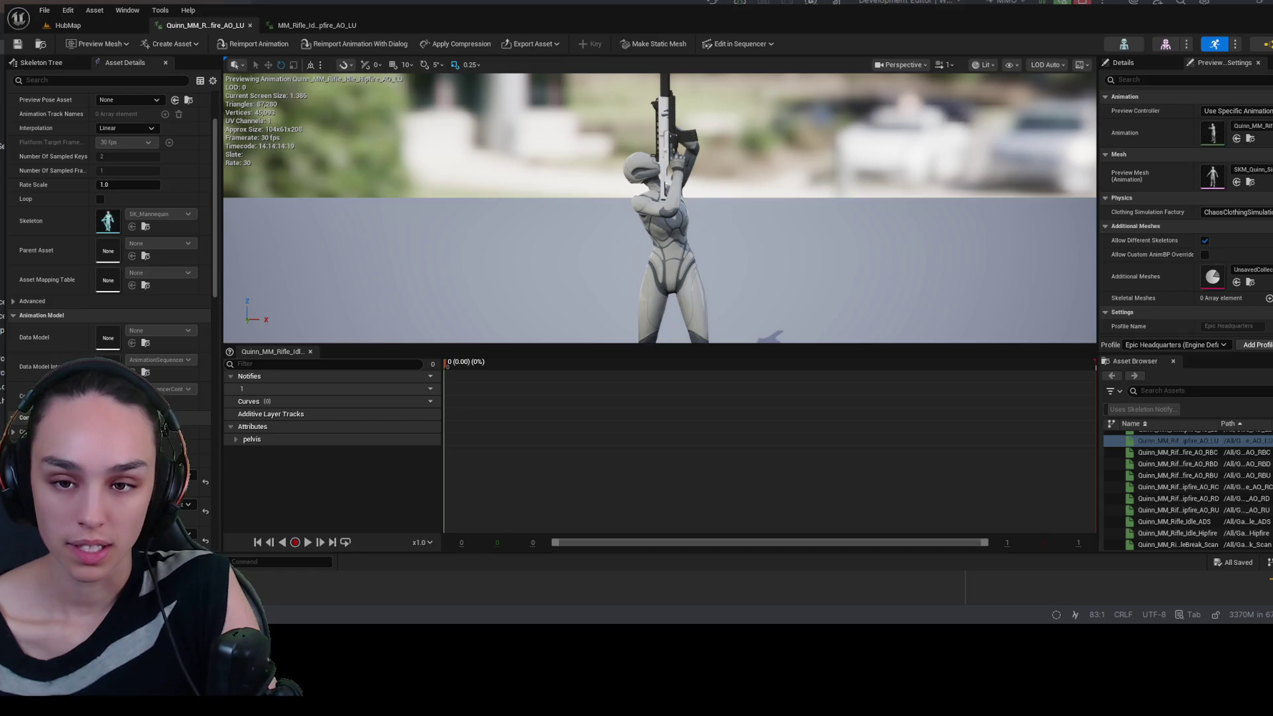
scroll(166, 100, up, 3)
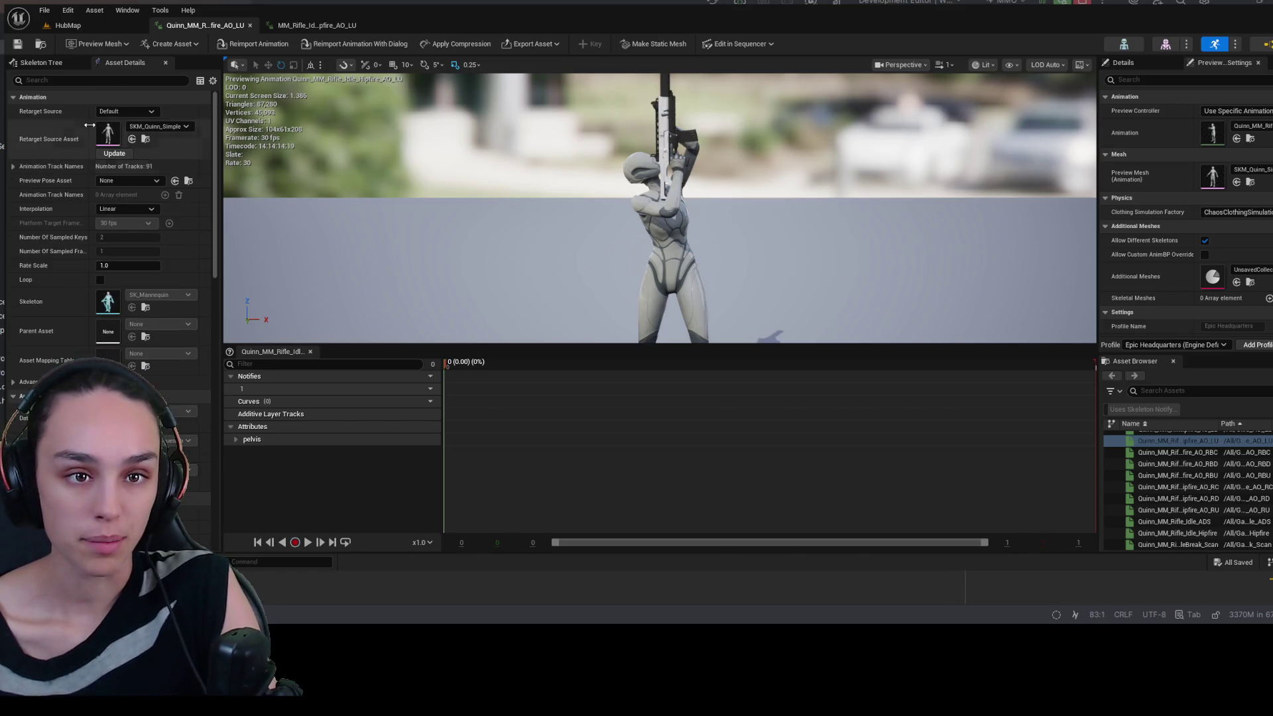
click(91, 80)
text(add)
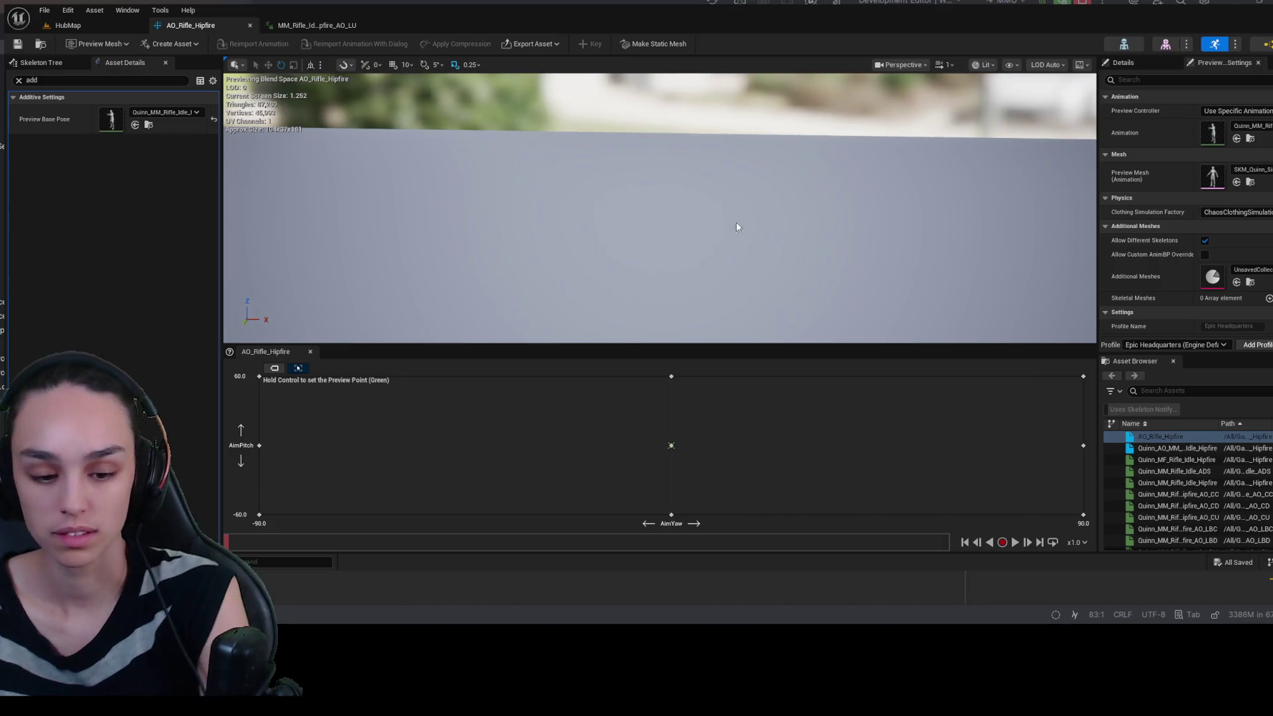
- Reset the preview animation, set Preview Base Pose to MM_Idle, then clear the filter and expand Additive Settings
click(1251, 135)
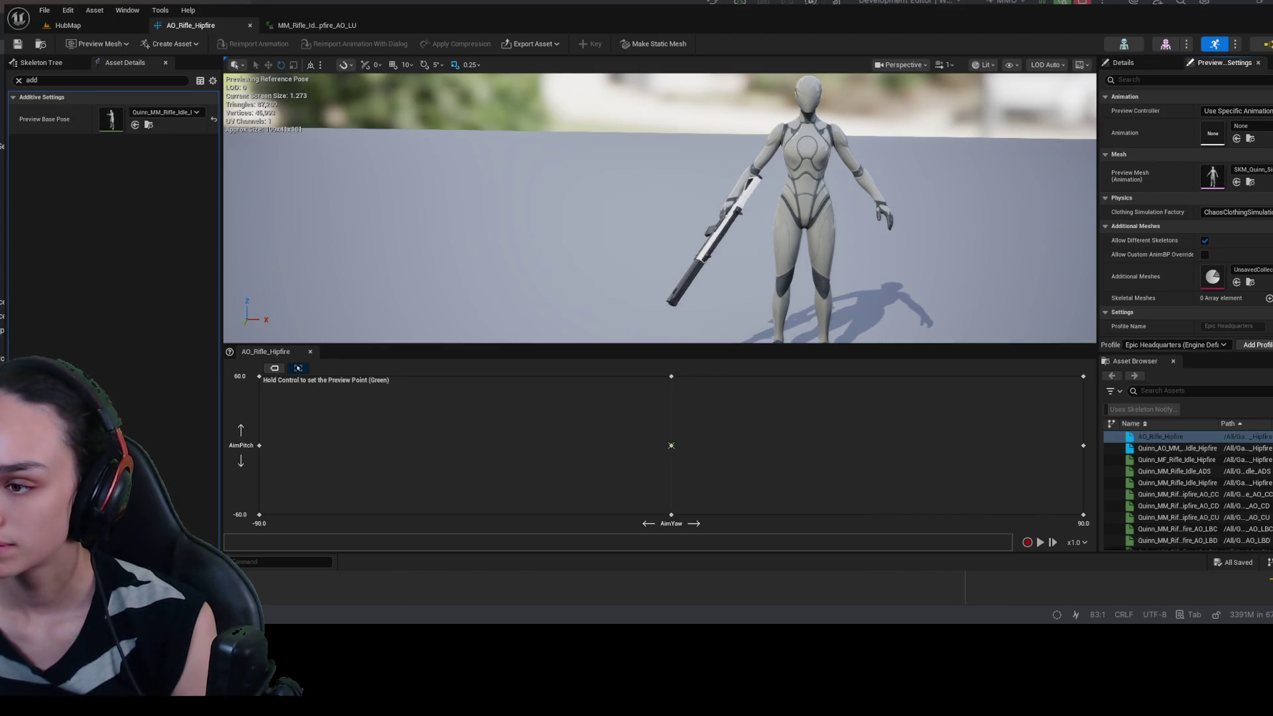
click(671, 445)
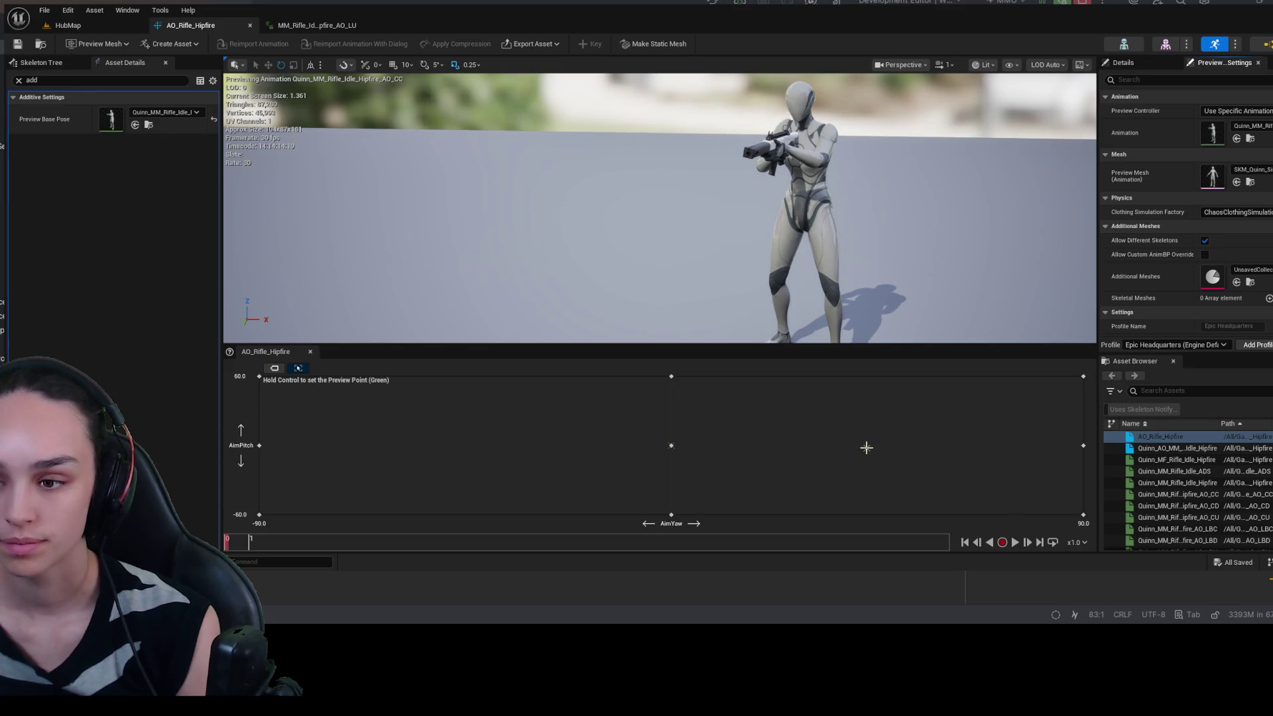
key(ctrl)
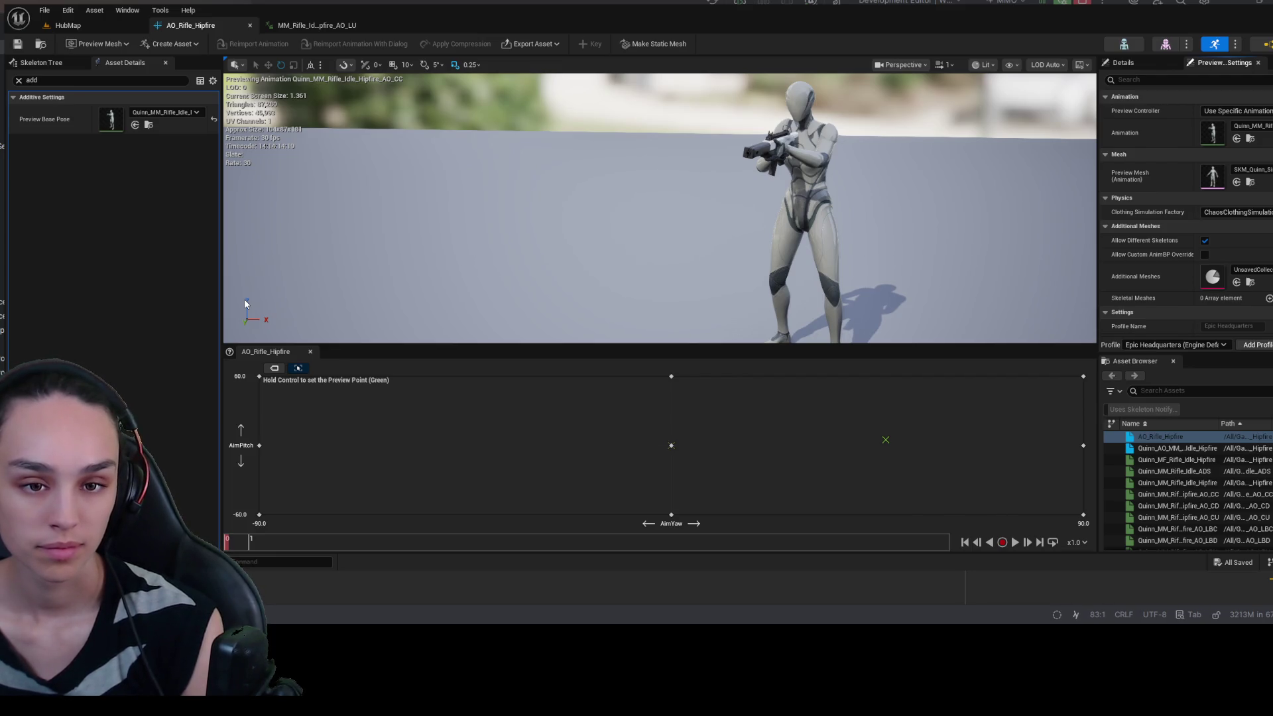
key(ctrl+z)
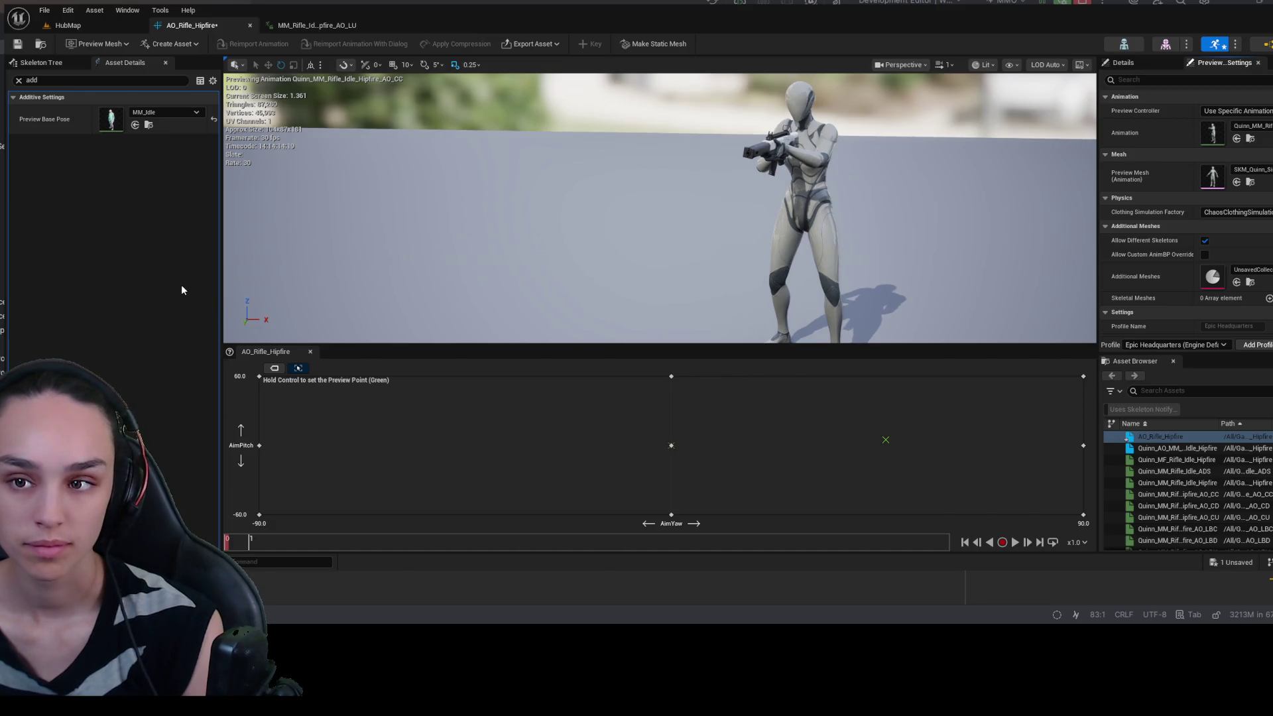
click(19, 81)
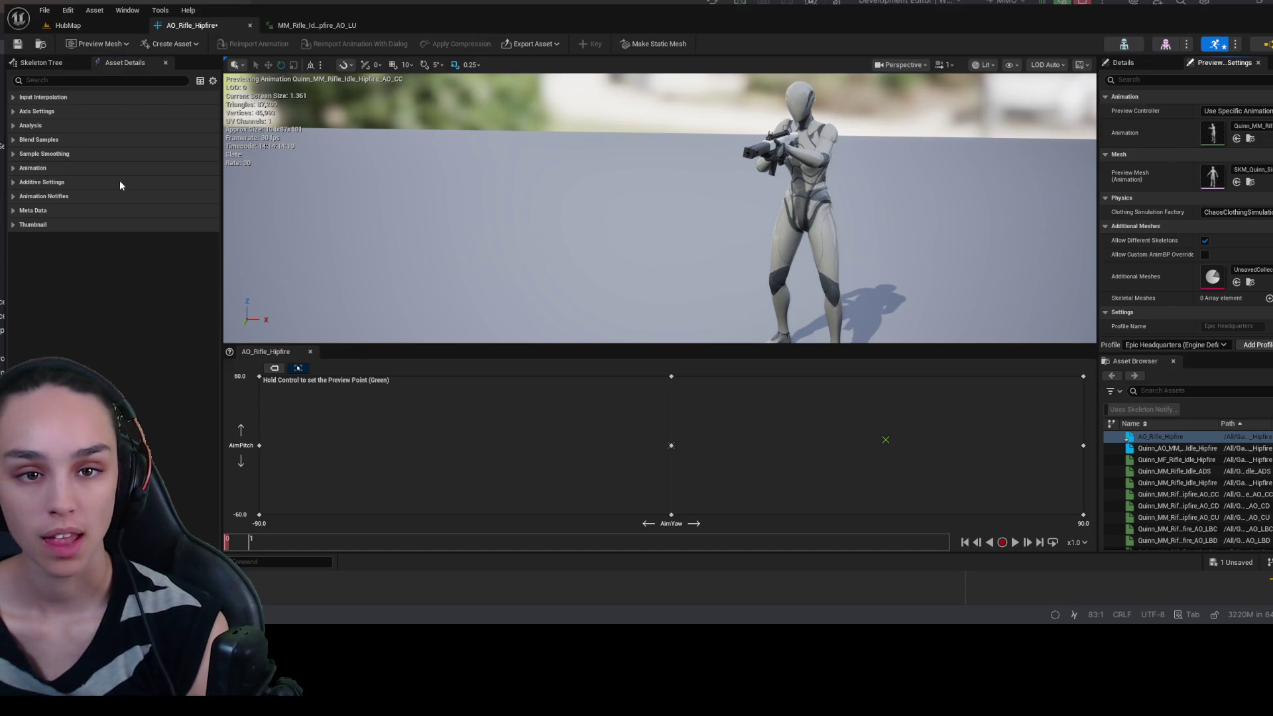
click(41, 181)
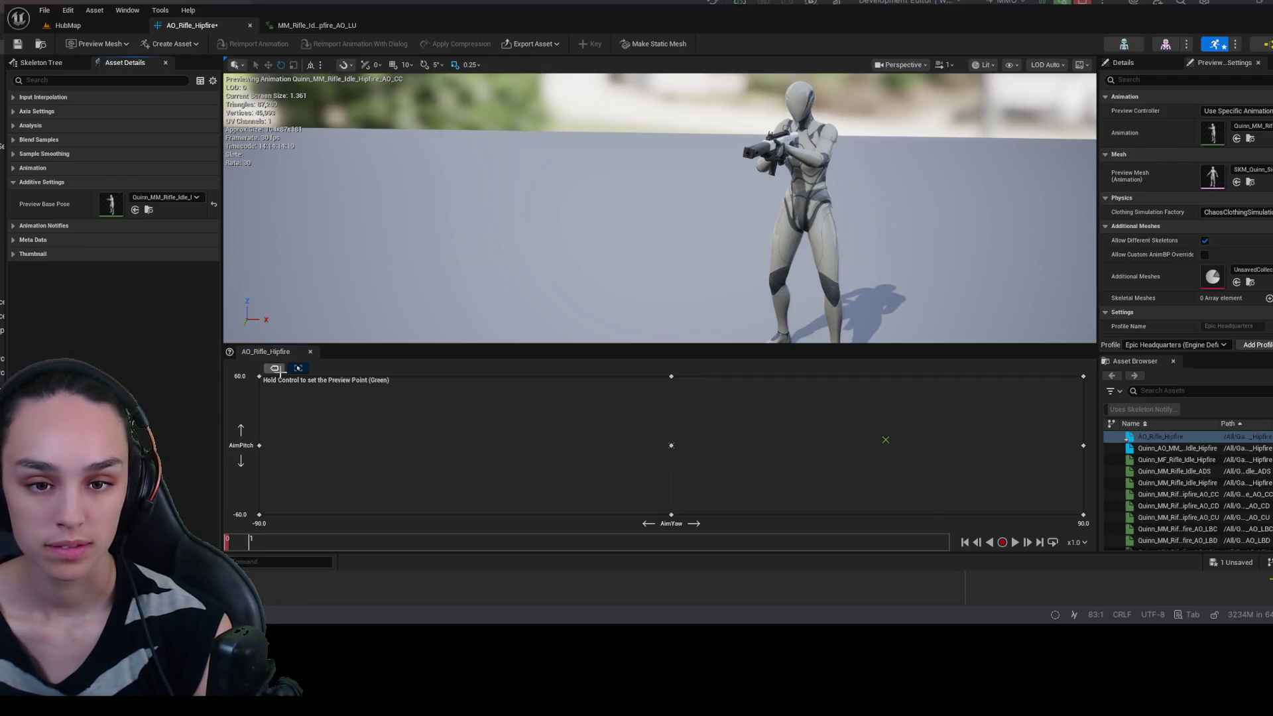
- Show sample names on the grid and expand Input Interpolation plus the AimYaw and AimPitch axis settings
click(275, 368)
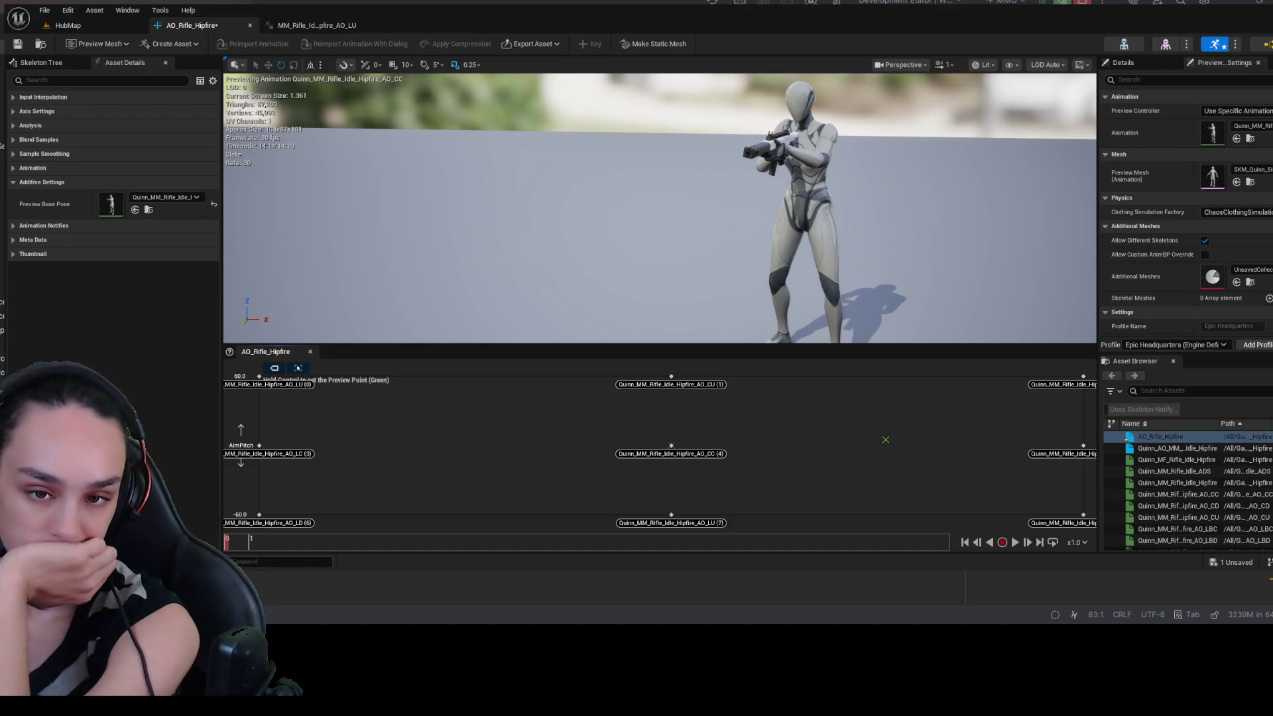
click(39, 97)
click(41, 153)
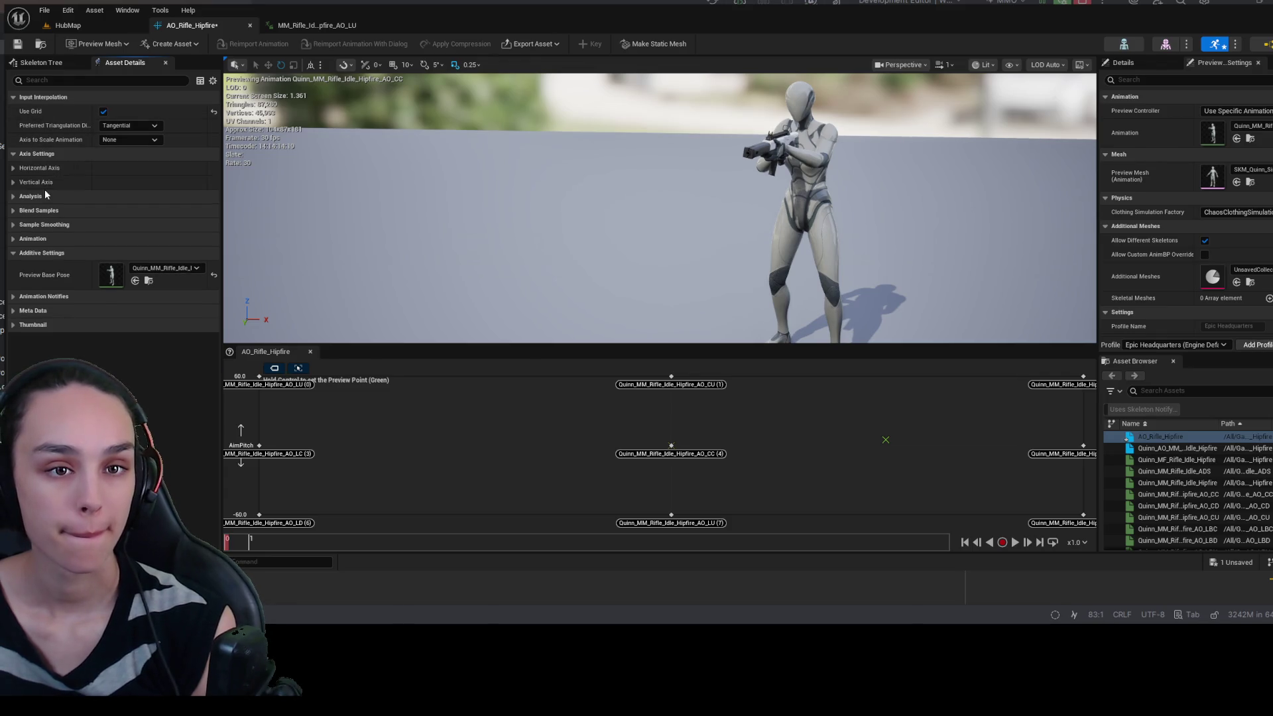
click(13, 169)
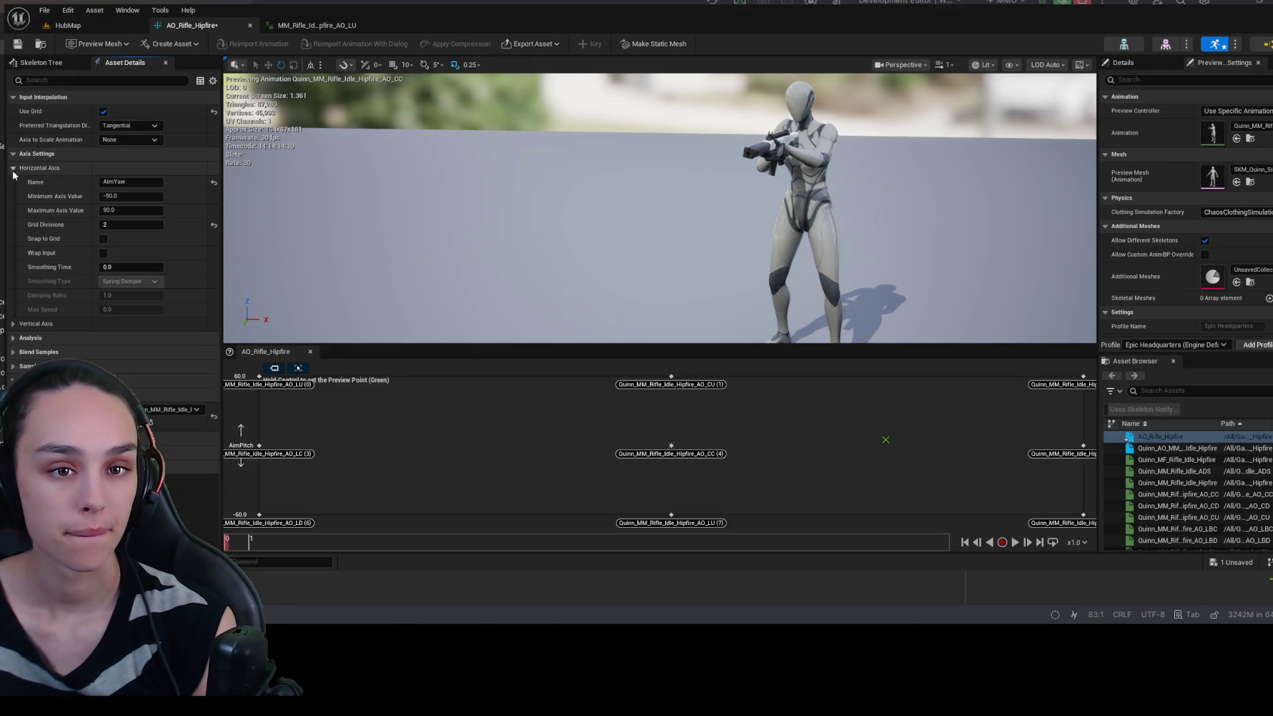
click(13, 324)
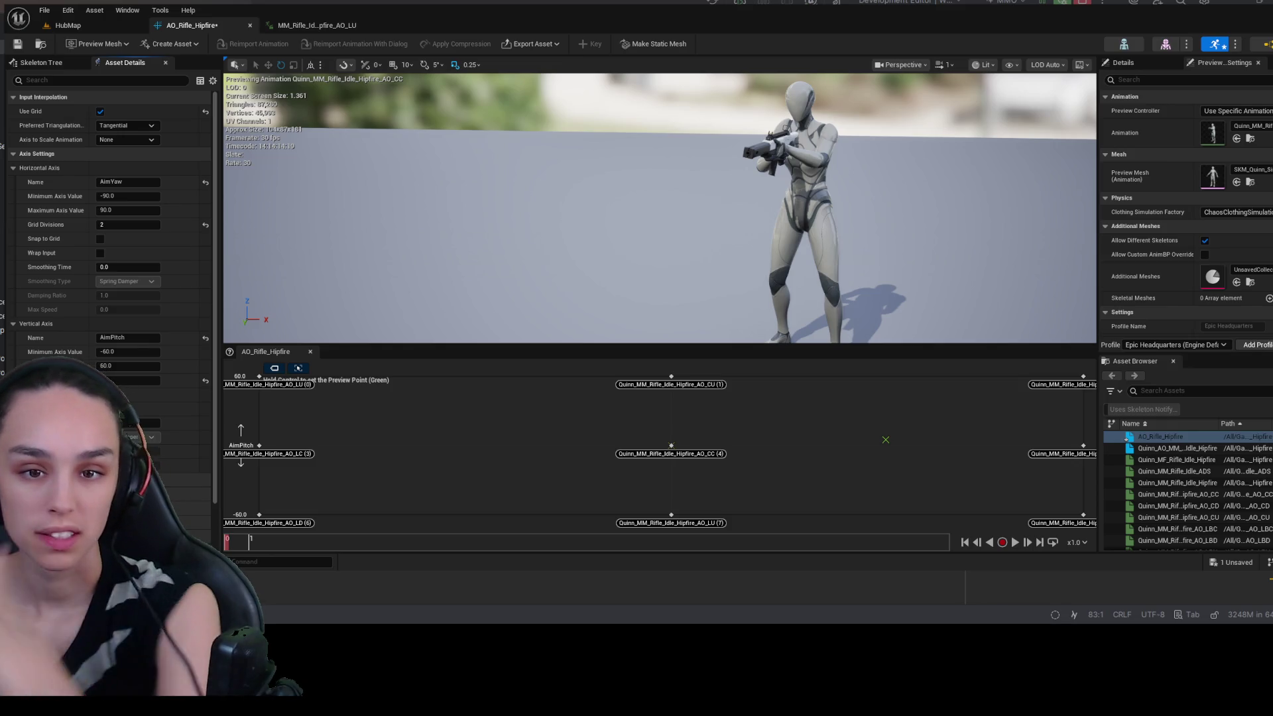
scroll(189, 296, down, 2)
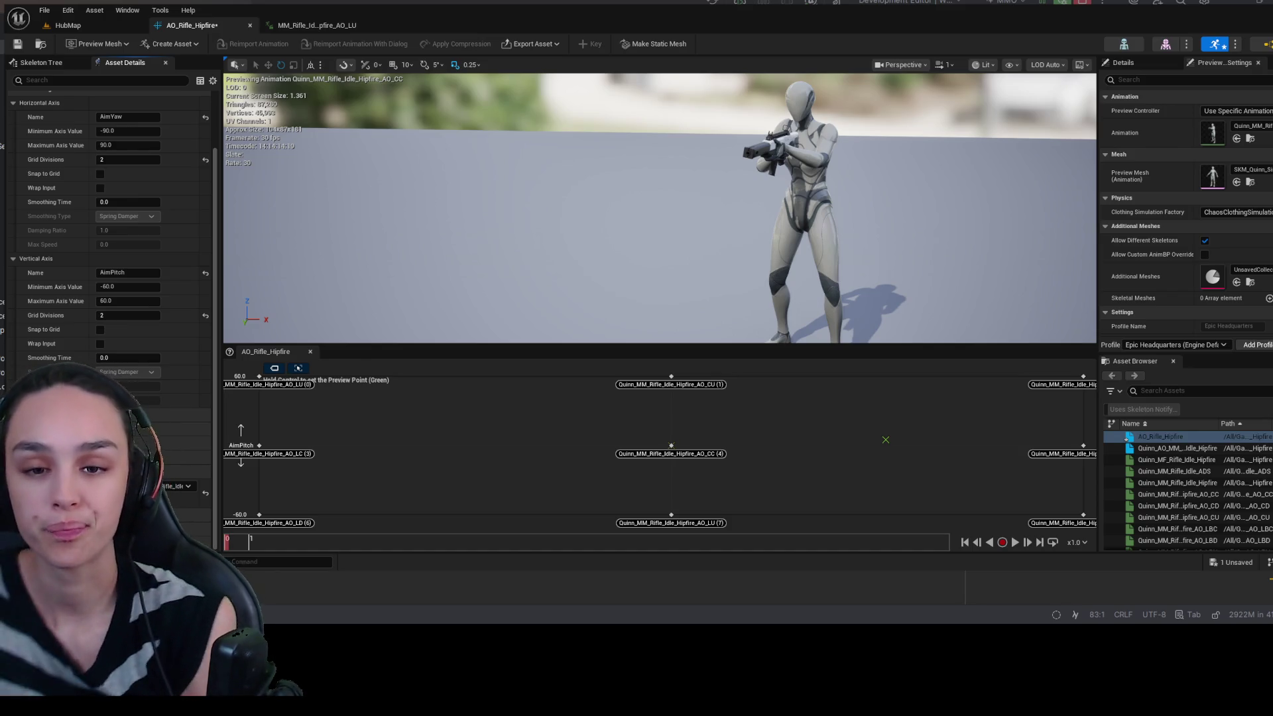
- Save the AO_Rifle_Hipfire aim offset from the toolbar
click(17, 44)
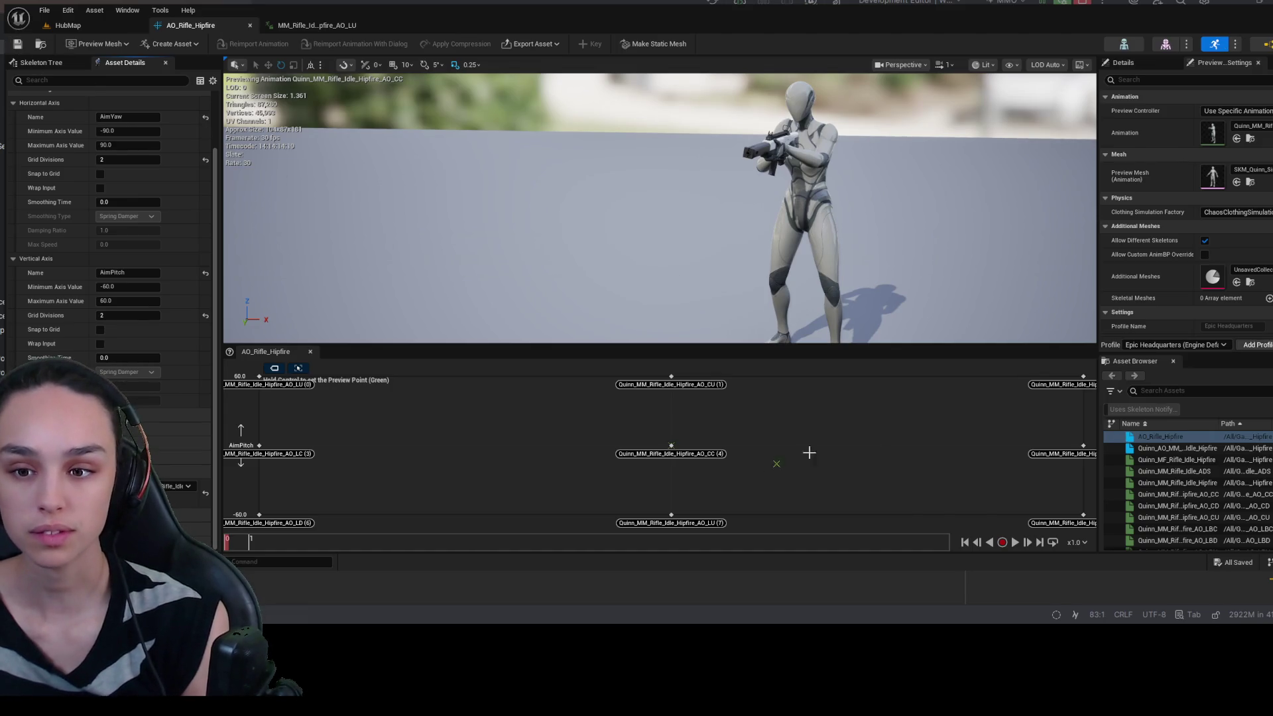
- Open the Content Drawer on the AimOffsets/Hipfire folder with Ctrl+Space
key(ctrl)
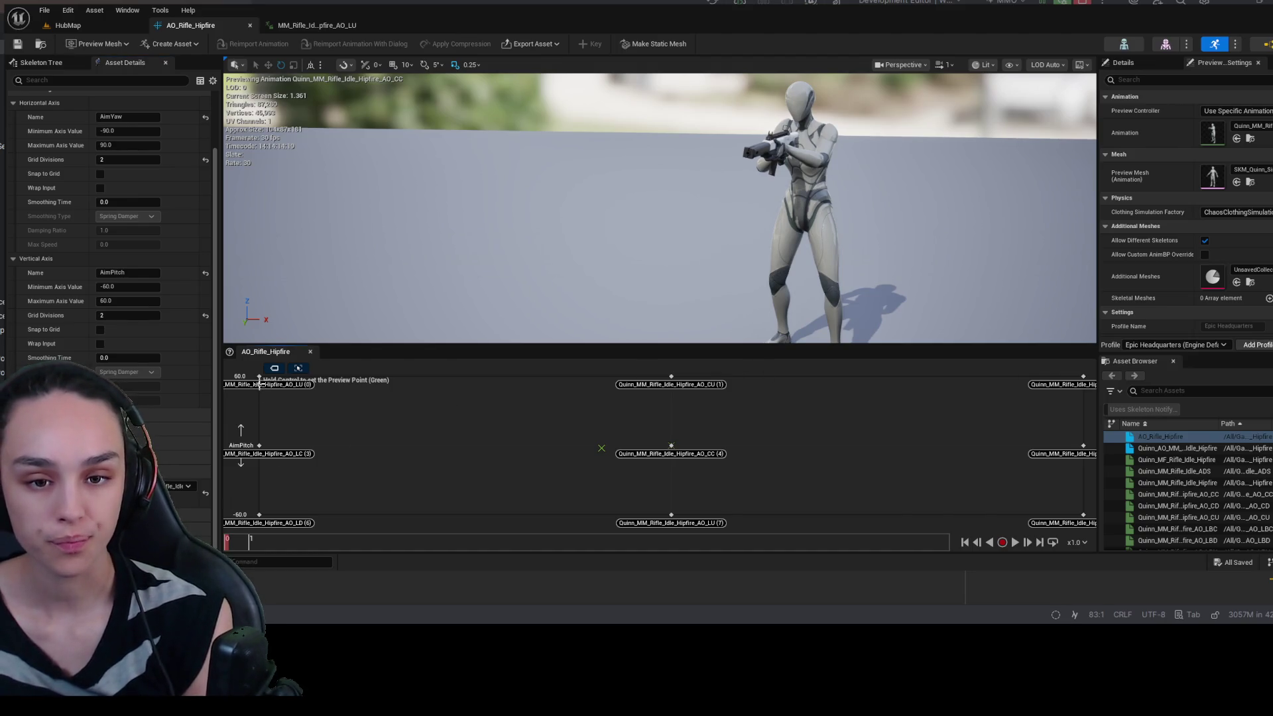
key(ctrl+space)
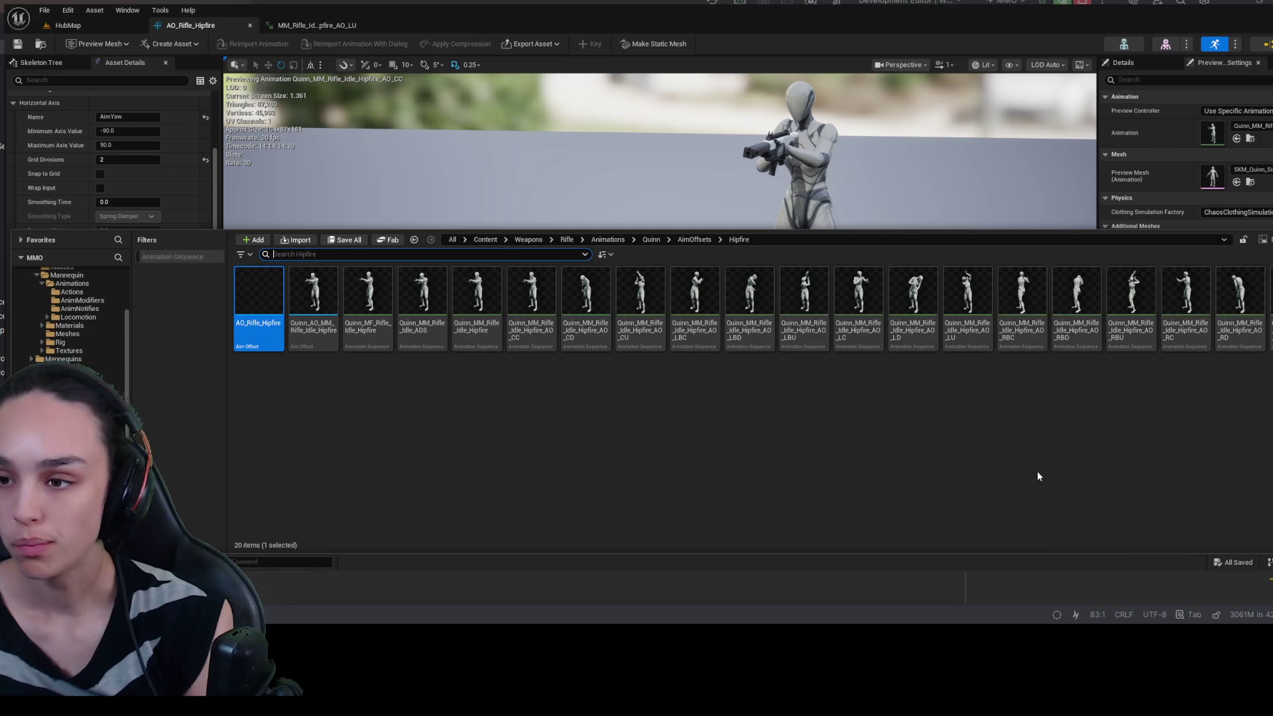
- Open Quinn_MM_Rifle_Idle_Hipfire_AO_LU, review its compression and Mesh Space additive settings, and jump near the end
double_click(969, 324)
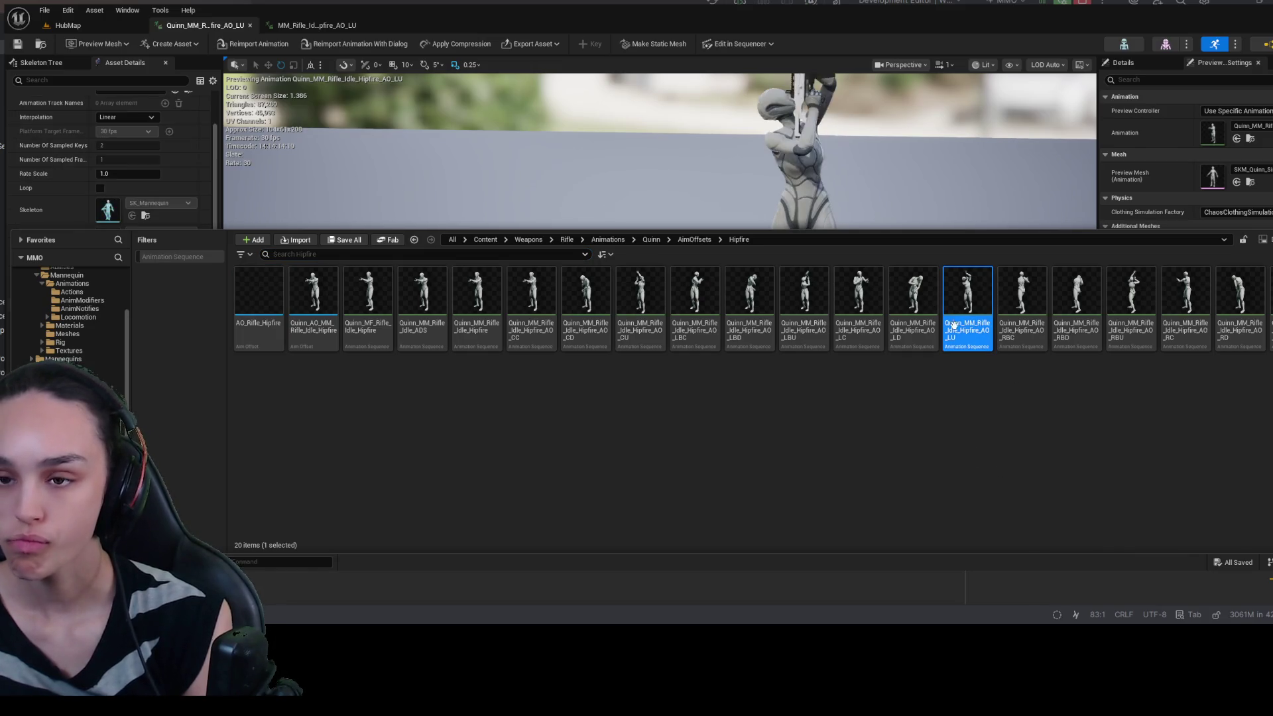
click(441, 193)
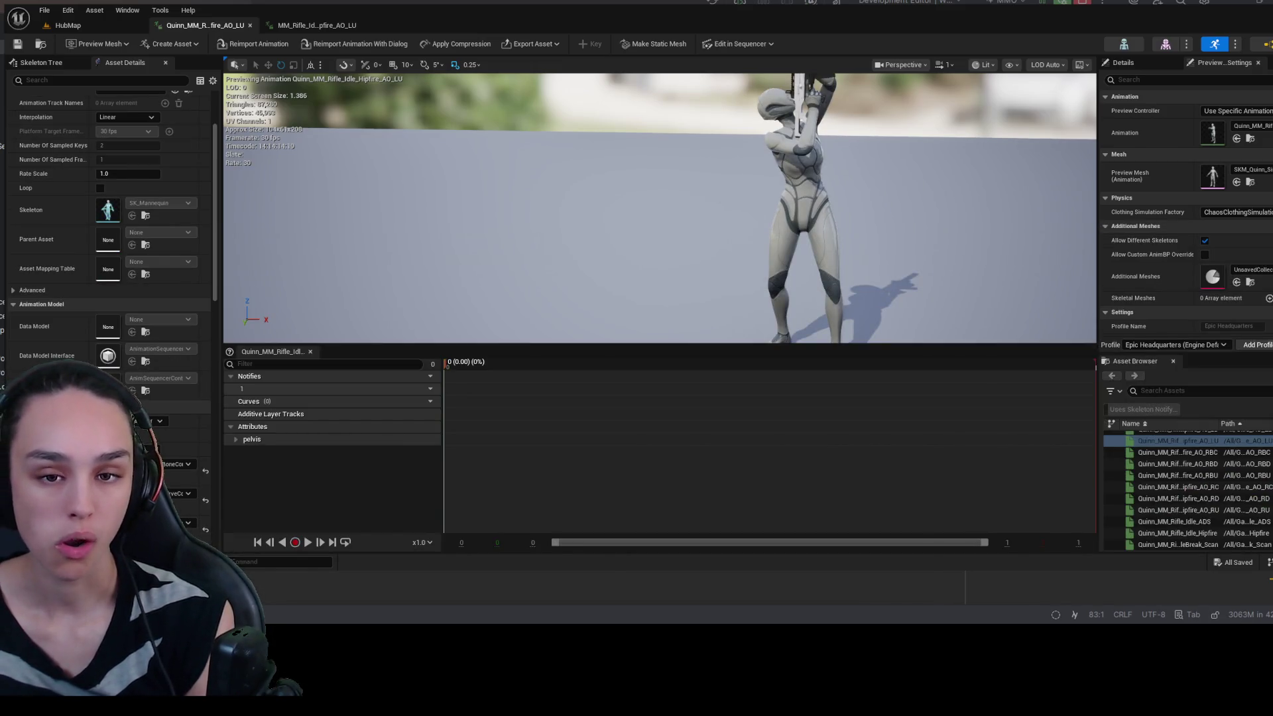
scroll(35, 395, down, 3)
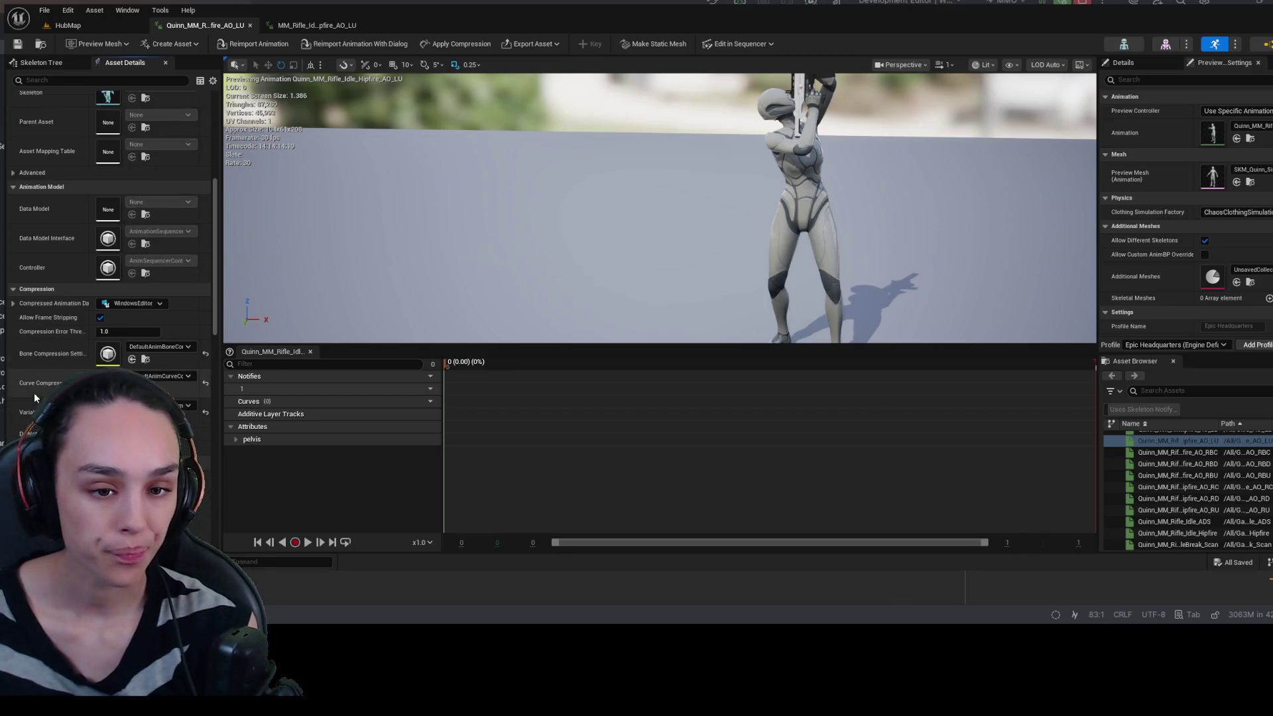
scroll(33, 393, down, 3)
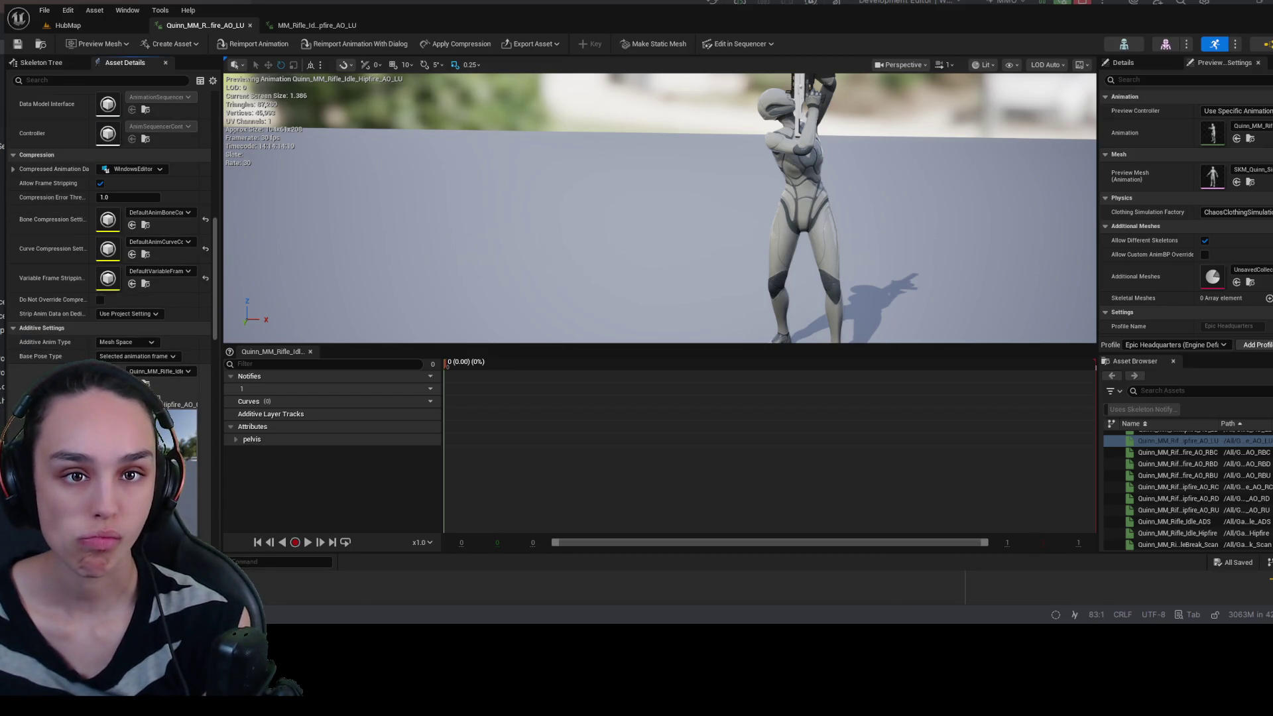
scroll(106, 219, down, 1)
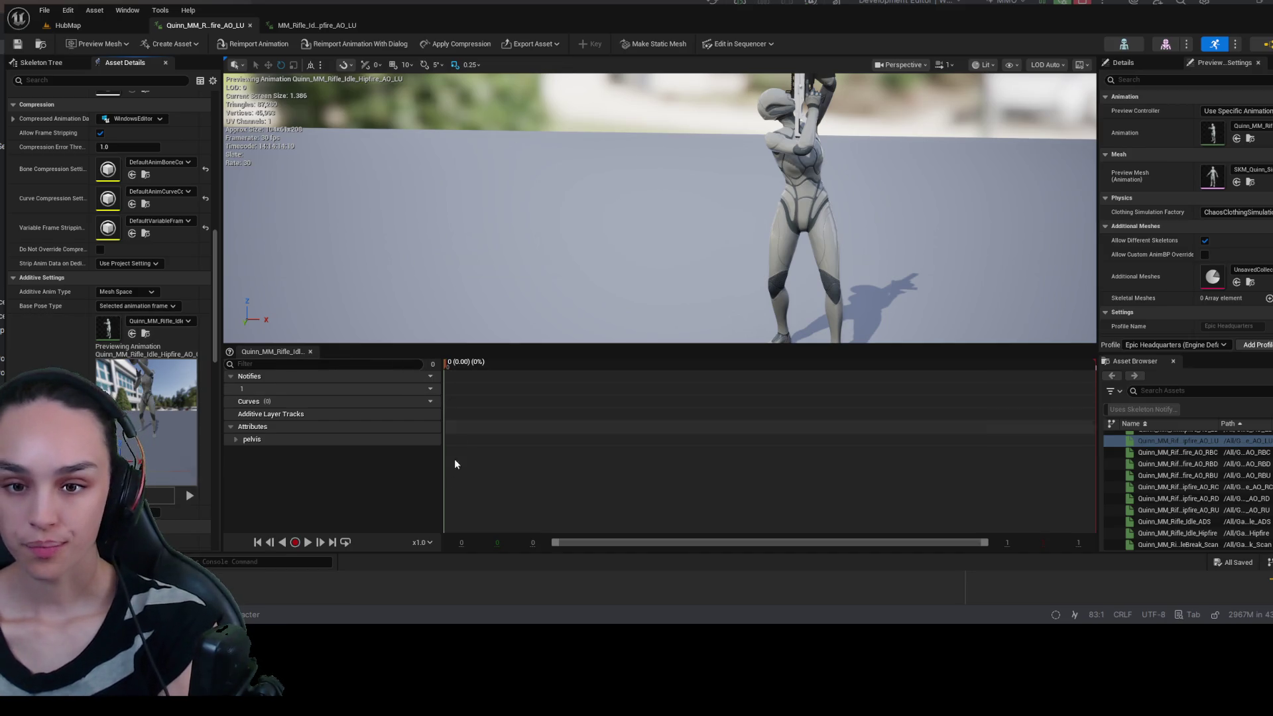
click(307, 543)
- Stop the AO_LU preview at about 92.6% of the timeline and reopen the Hipfire folder
click(307, 542)
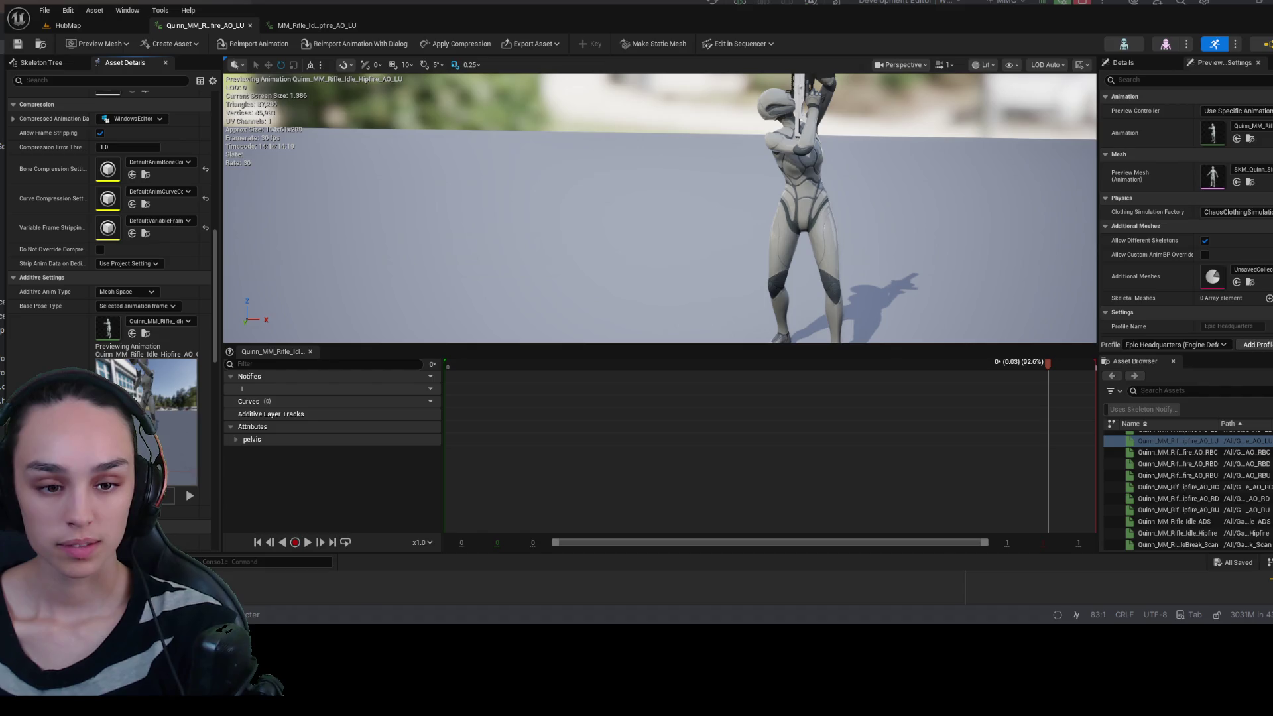
key(ctrl+space)
- Add a new aim offset in the Hipfire folder and name it AO_Rifle_Hipfire
click(258, 302)
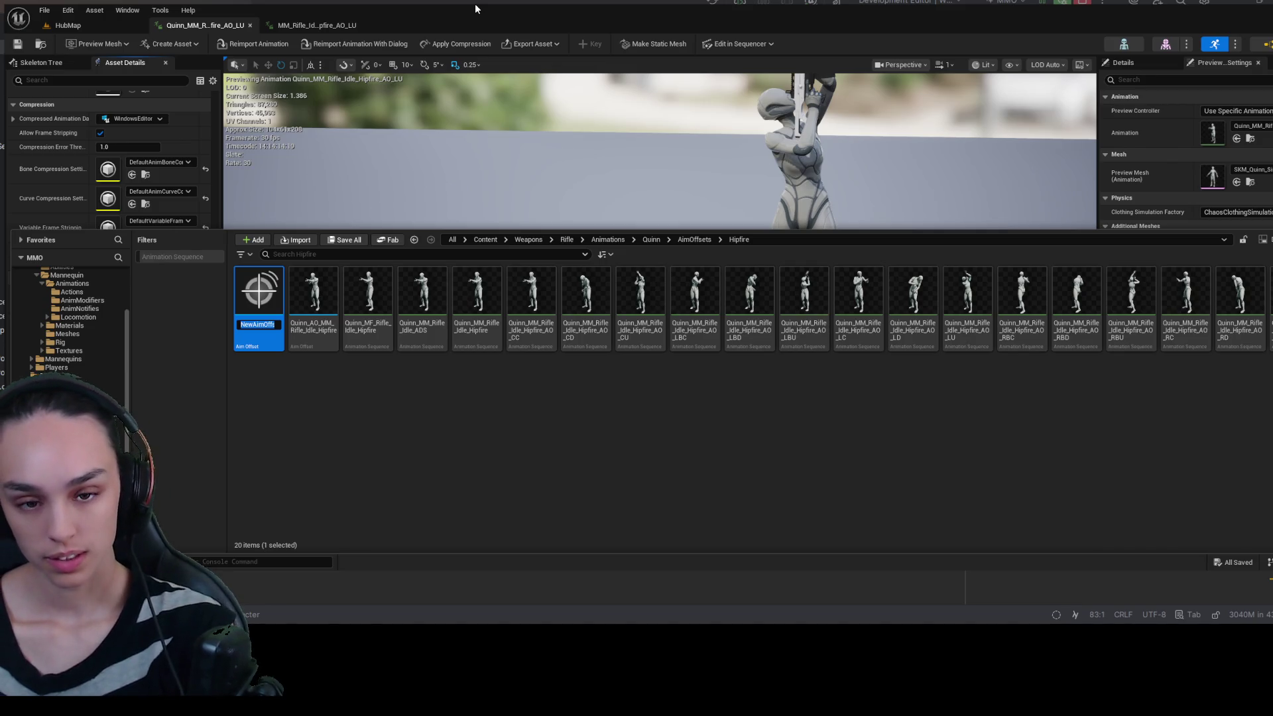
text(AO_H)
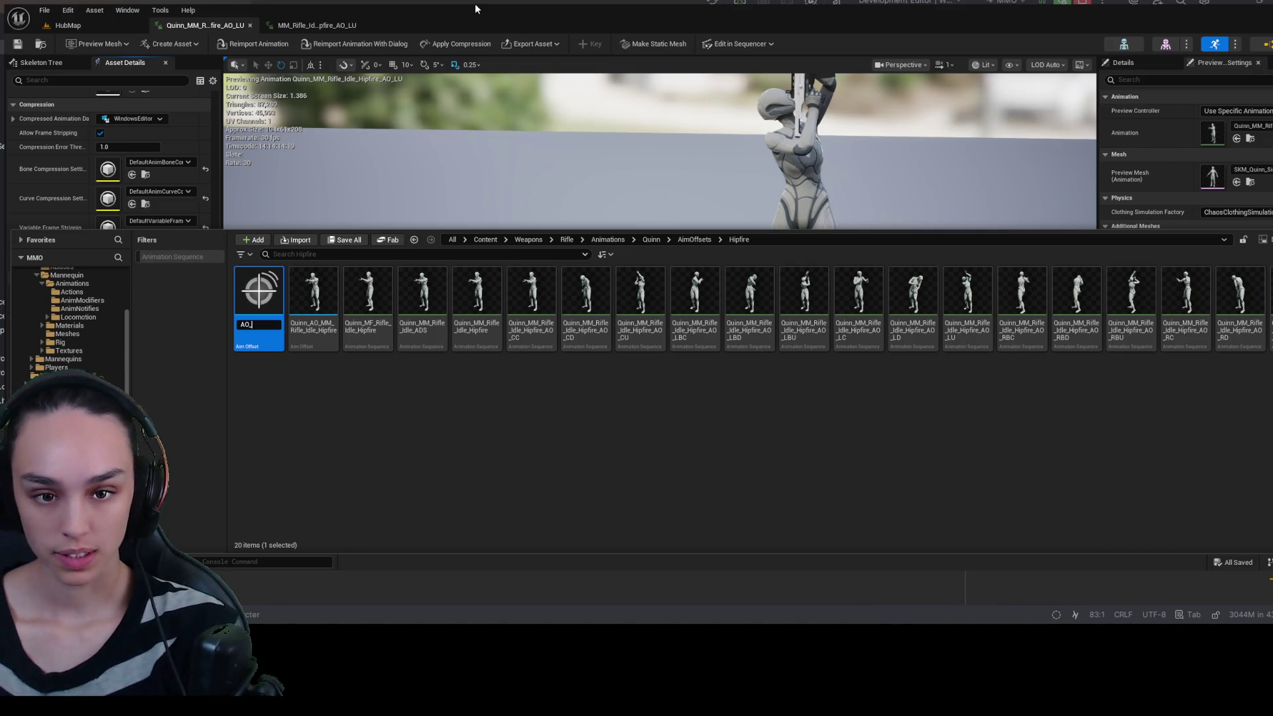
key(BackSpace)
text(MM_Rifle_Hipfire)
key(Return)
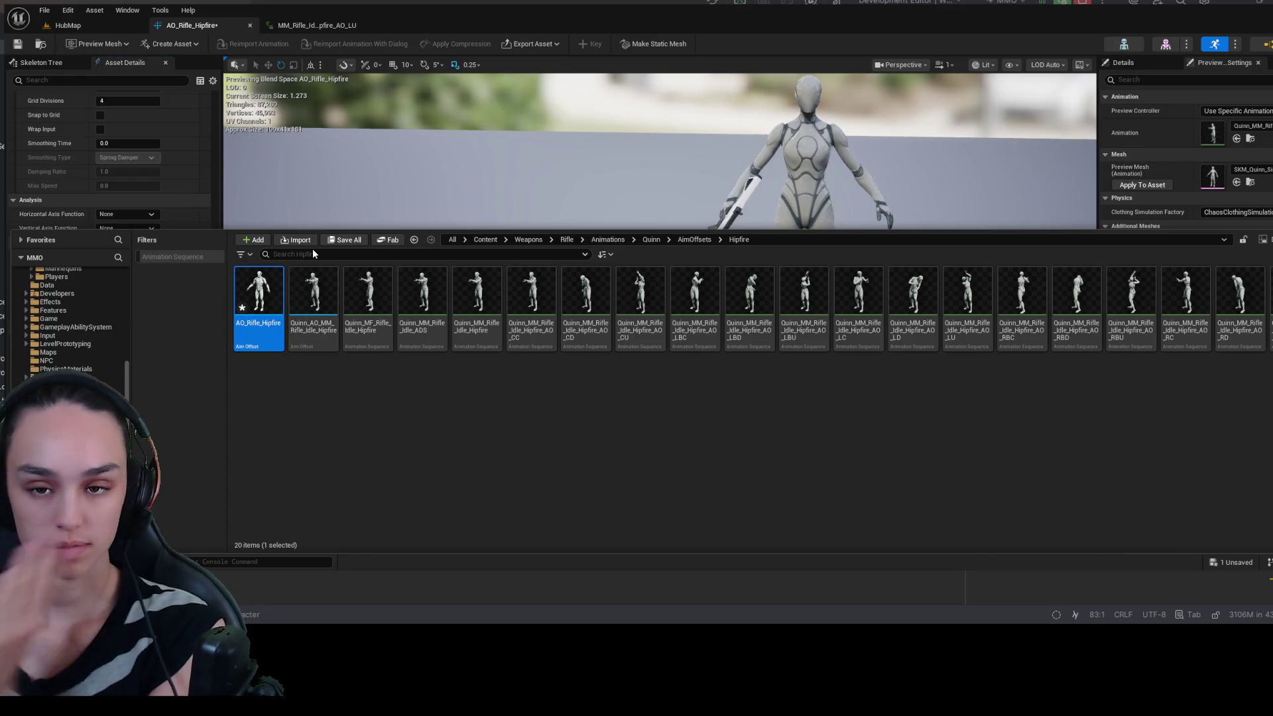
- Name the horizontal axis Yaw and the vertical axis Pitch
click(436, 150)
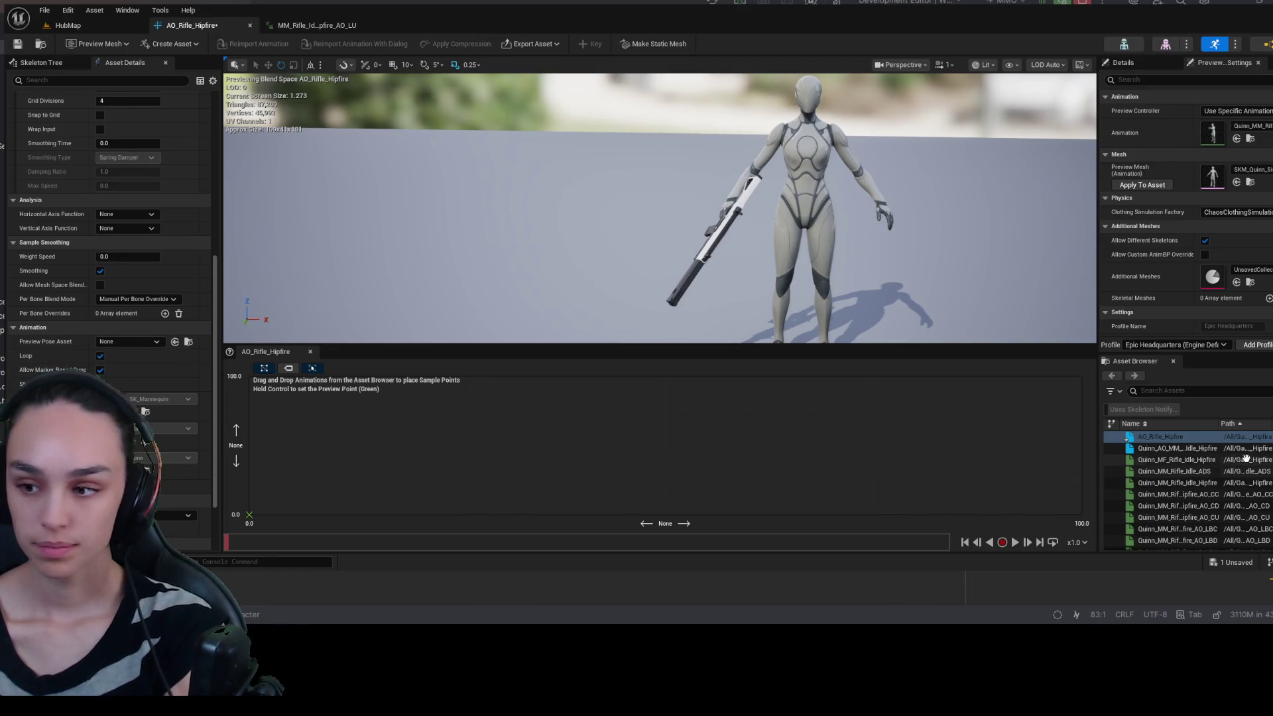
scroll(1247, 474, down, 5)
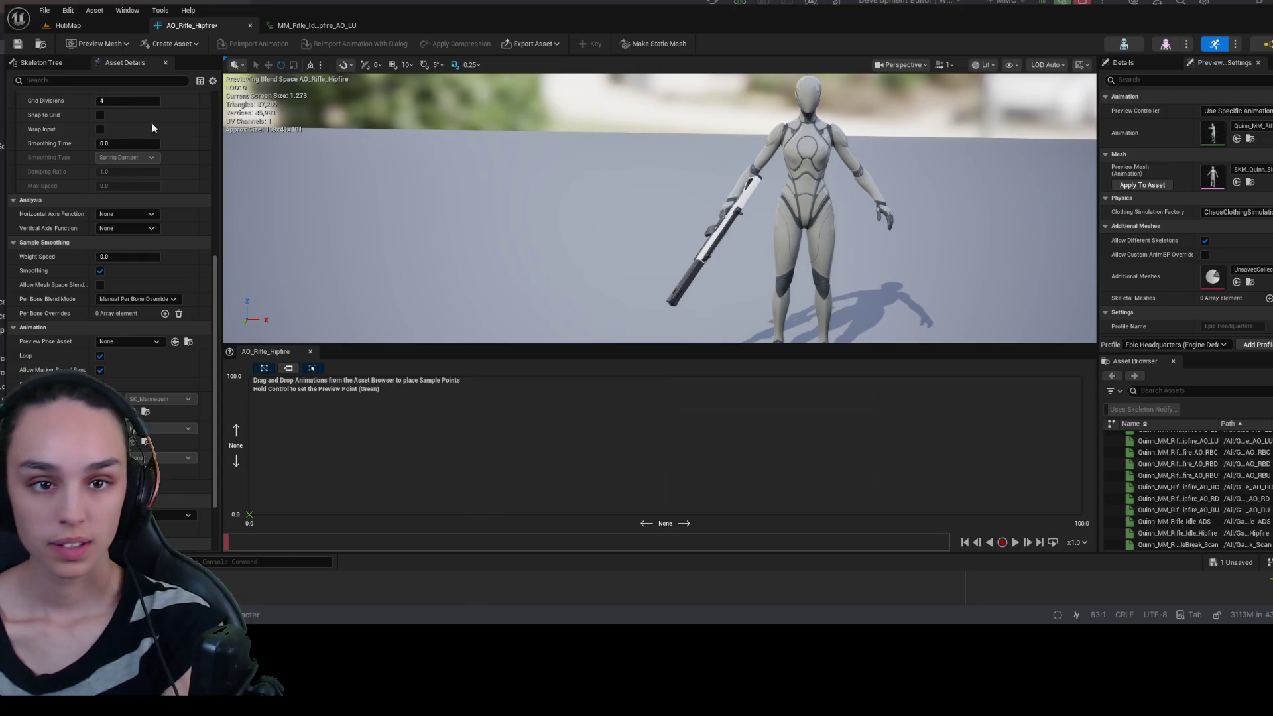
scroll(99, 158, up, 4)
click(130, 184)
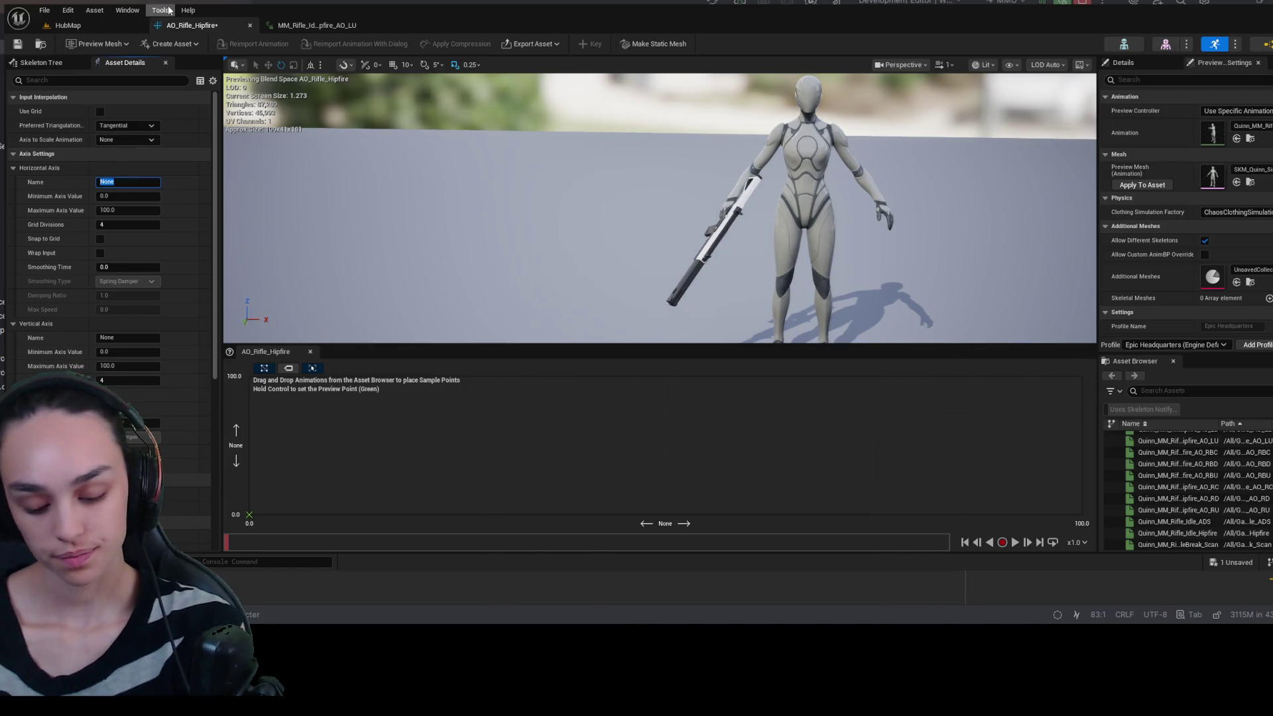
text(Yaw)
click(140, 337)
text(Pitch)
key(Return)
- Set the Yaw range to -90..90 and the Pitch range to -60..60
click(143, 195)
text(-90)
key(Tab)
text(90)
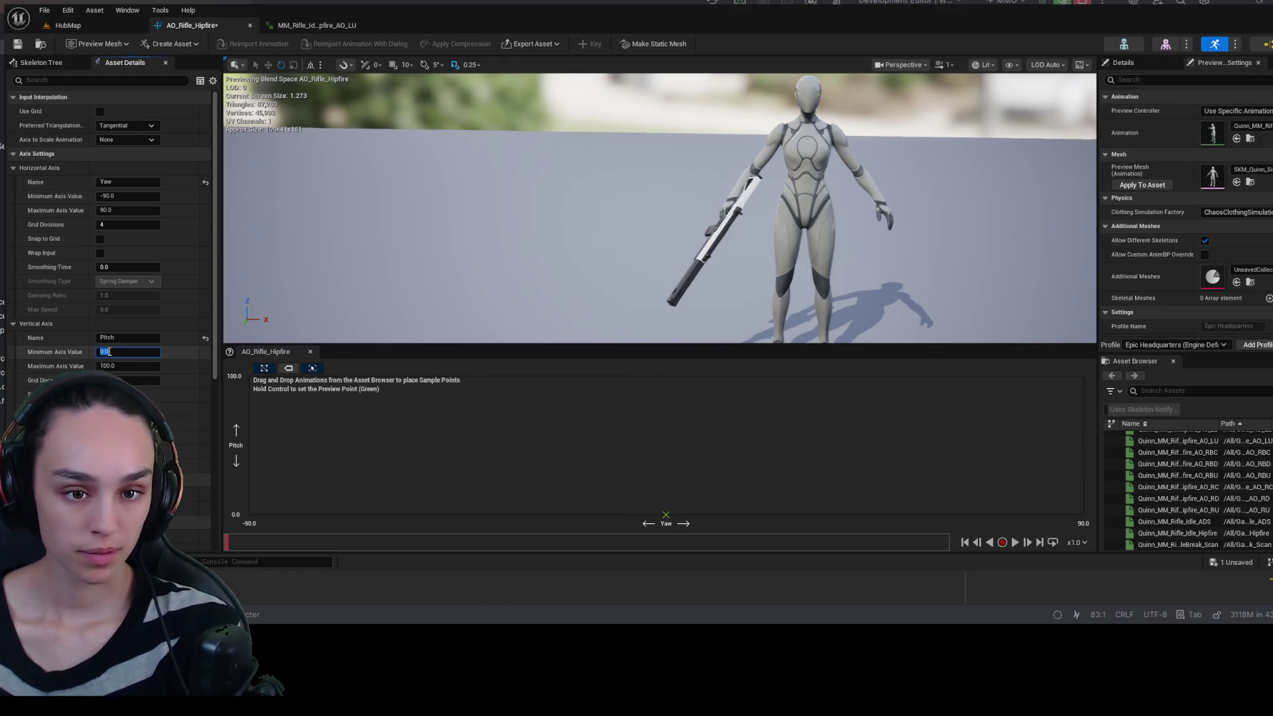
click(110, 351)
text(-60)
key(Tab)
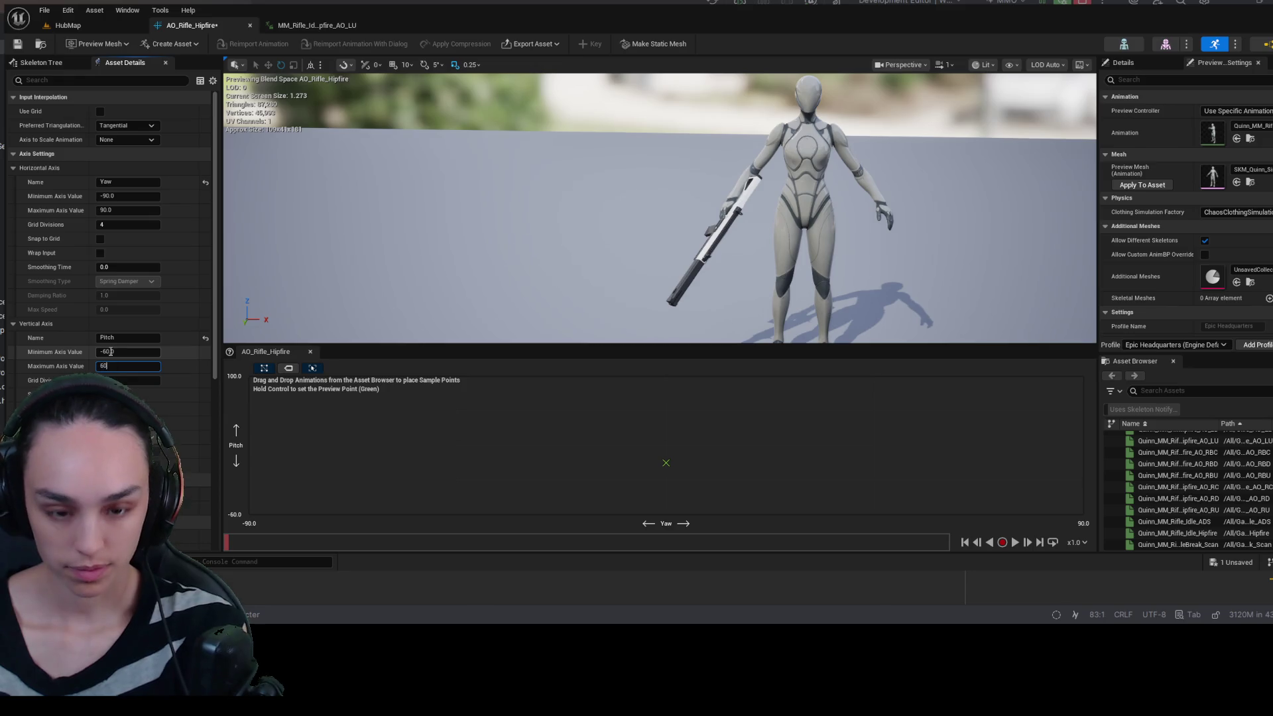
text(60)
key(Return)
- Give both axes 2 grid divisions and save the aim offset
click(119, 224)
text(2)
click(150, 378)
text(2)
key(Return)
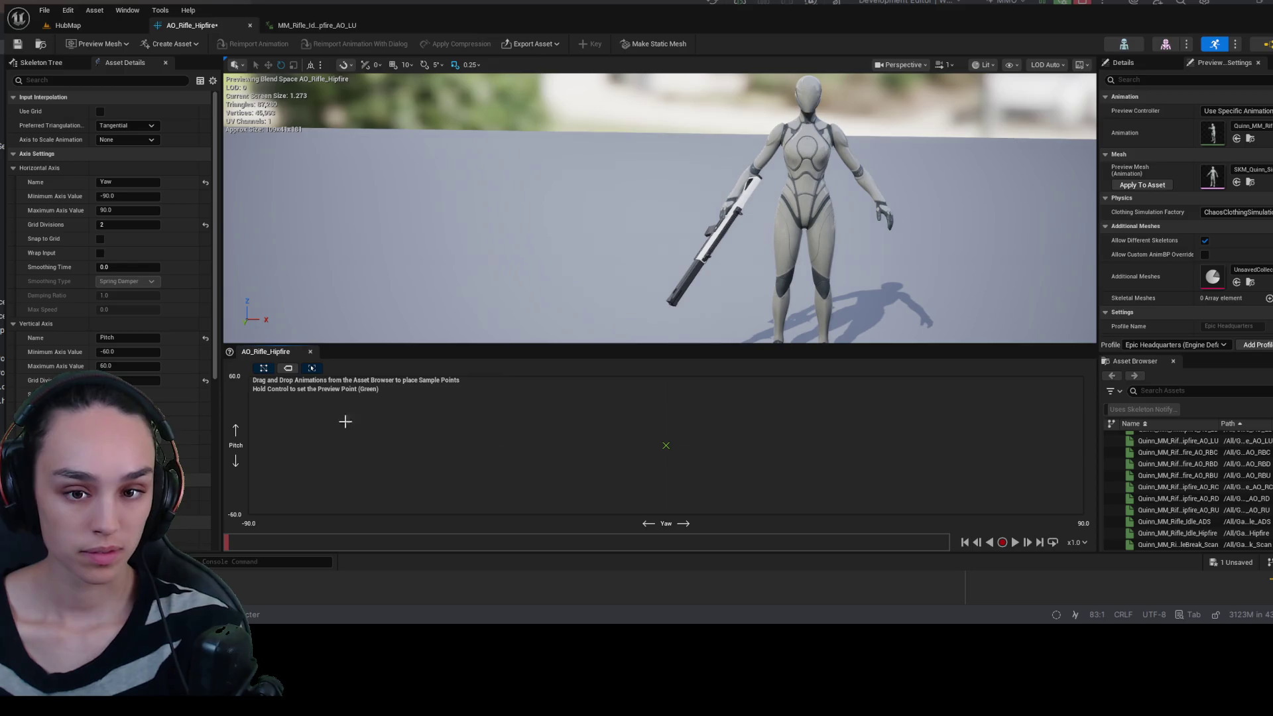
click(18, 44)
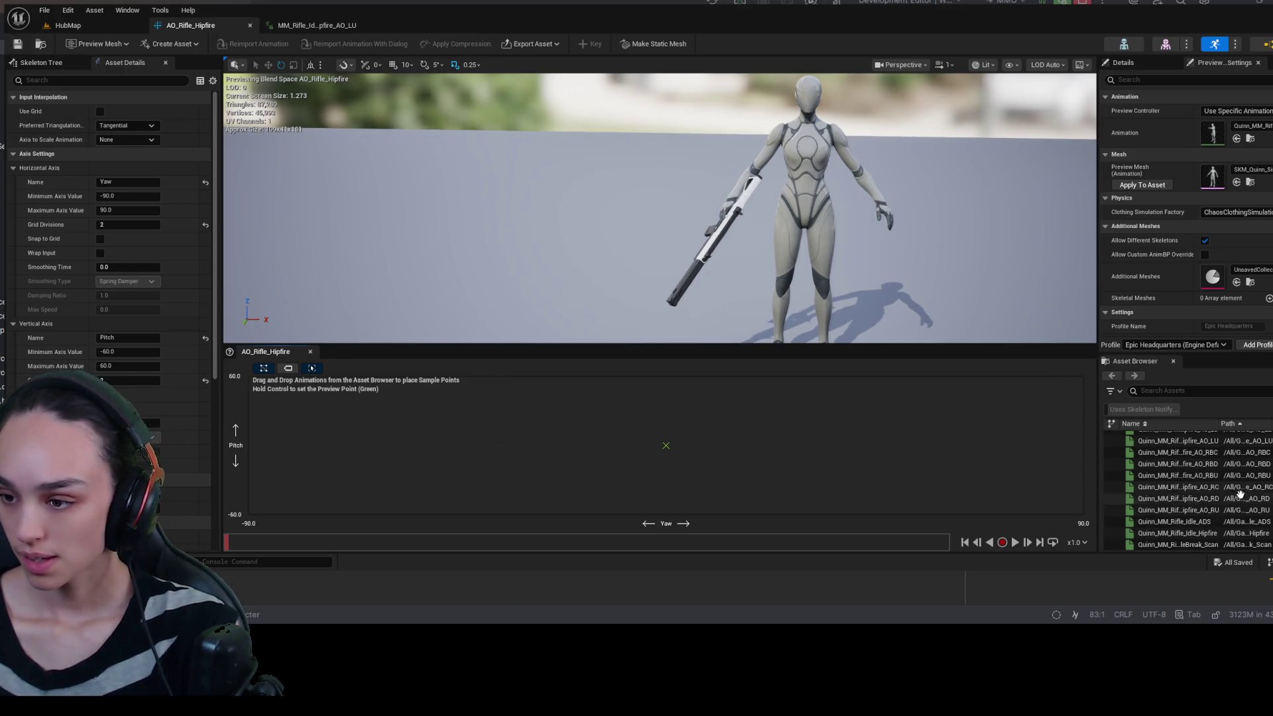
- Drop AO_LU onto the grid and apply the preview mesh to the asset
scroll(1256, 509, up, 2)
scroll(1256, 509, up, 1)
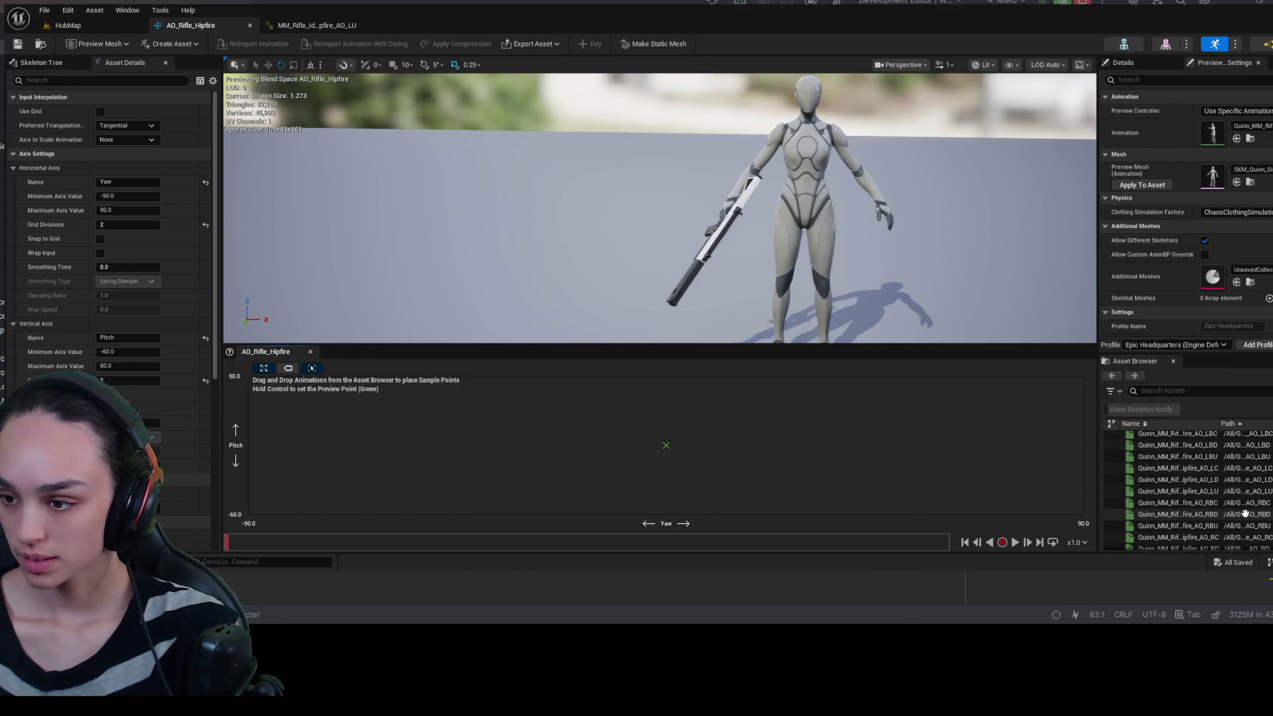
mouse_move(1220, 491)
mouse_down()
mouse_move(1074, 532)
mouse_move(521, 416)
mouse_move(256, 406)
mouse_up()
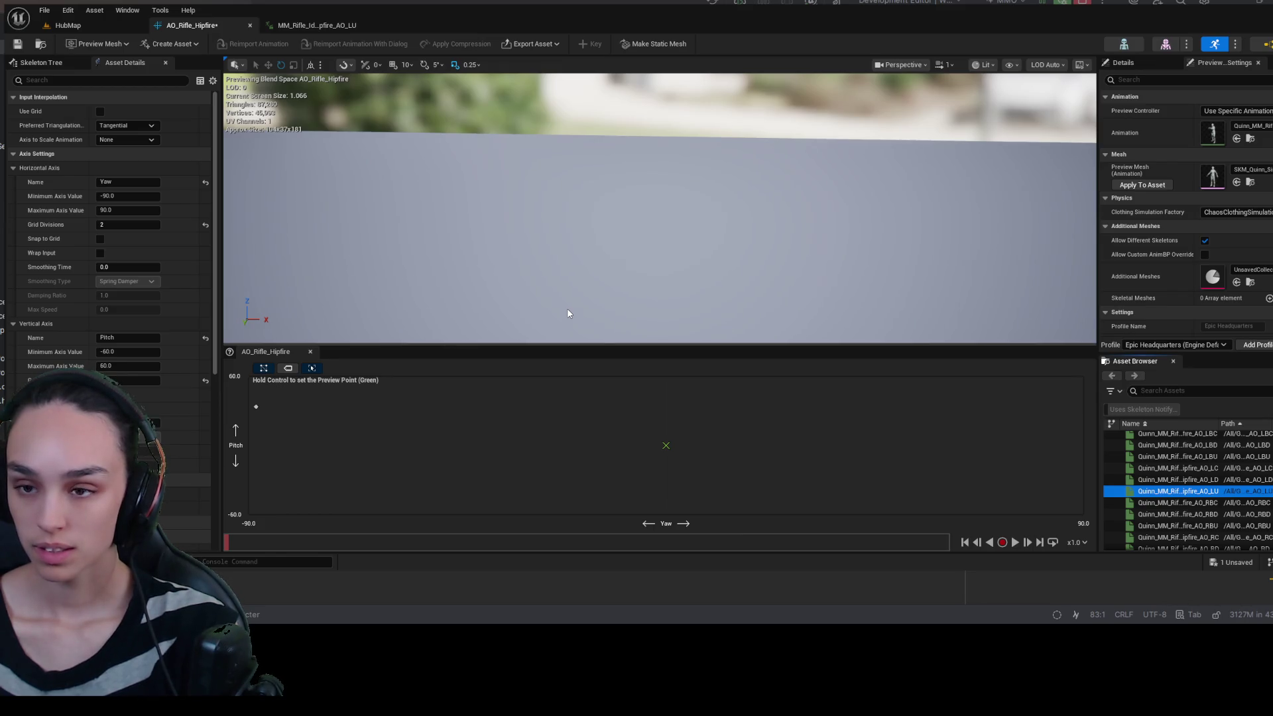
click(1155, 189)
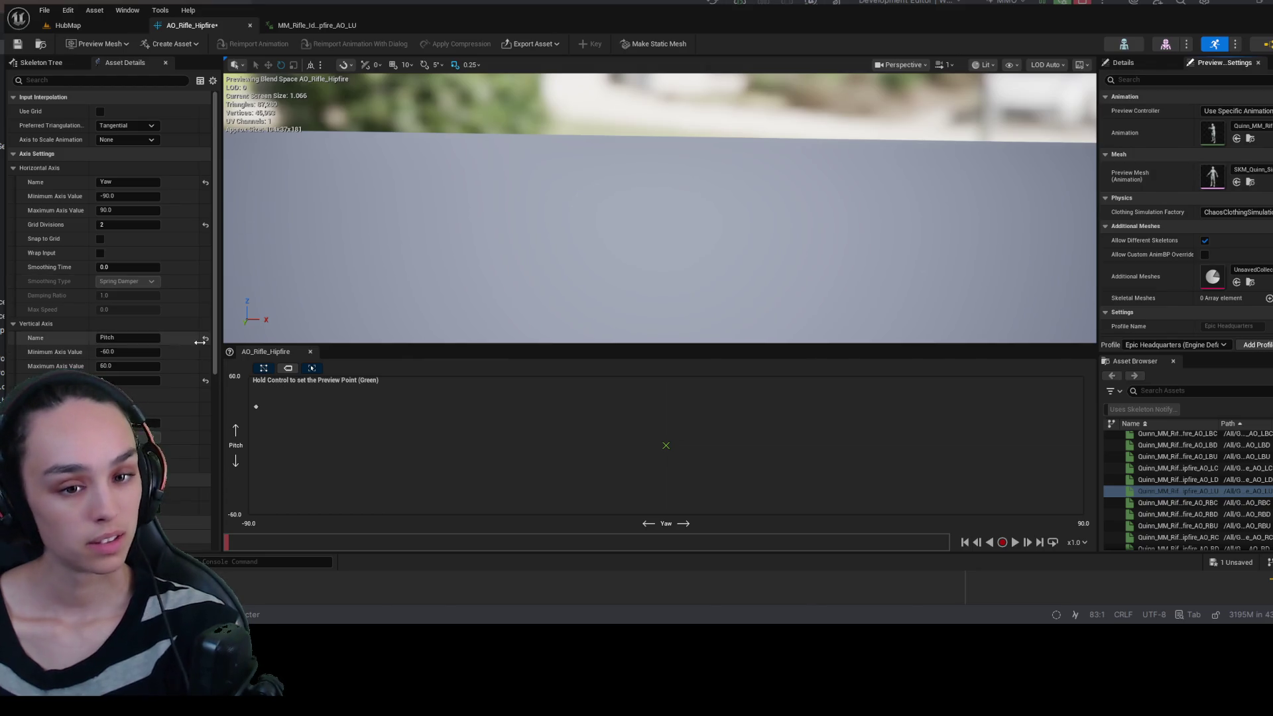
- Delete the AO_LU sample and place the AO_RBC pose near the grid centre
scroll(198, 341, down, 3)
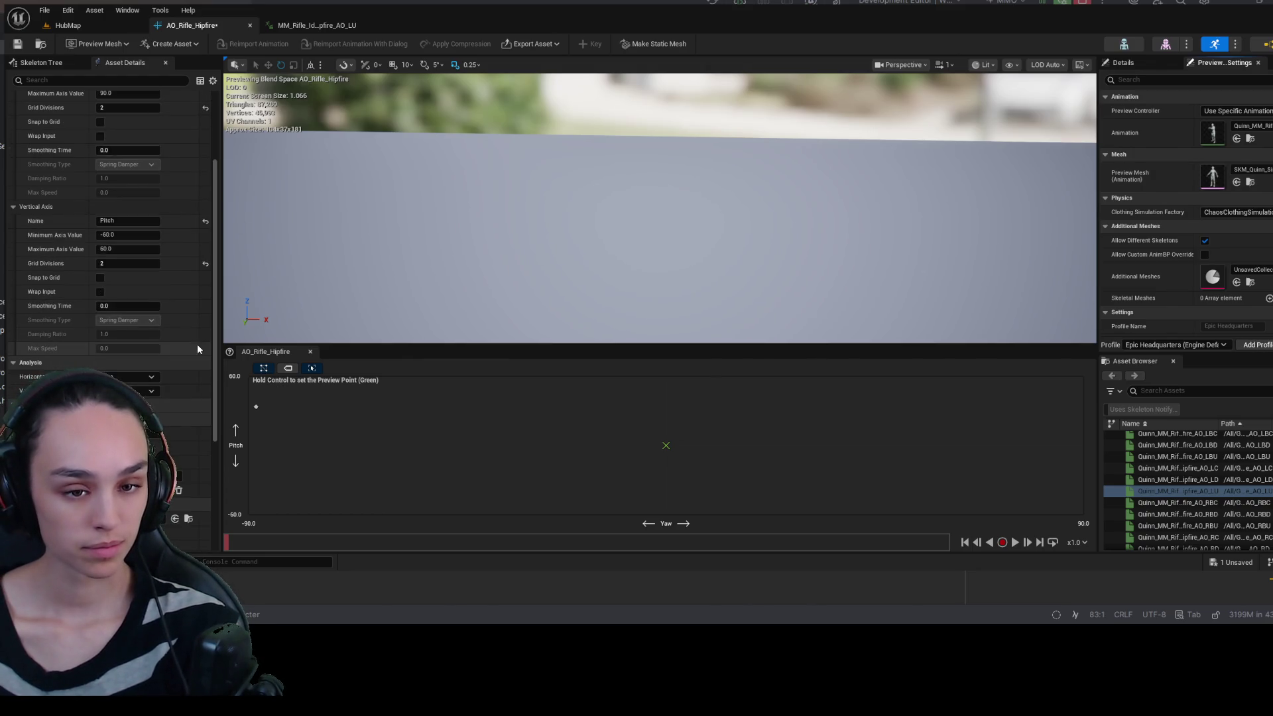
scroll(197, 345, down, 4)
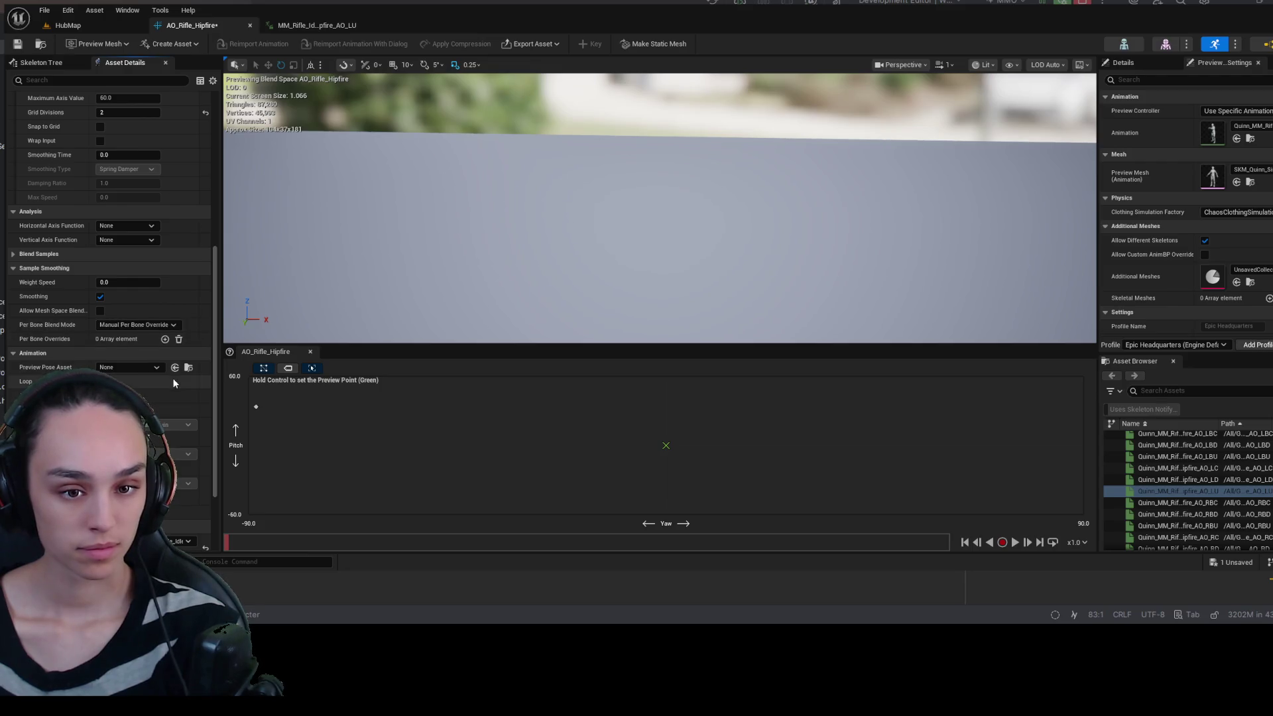
scroll(173, 383, down, 3)
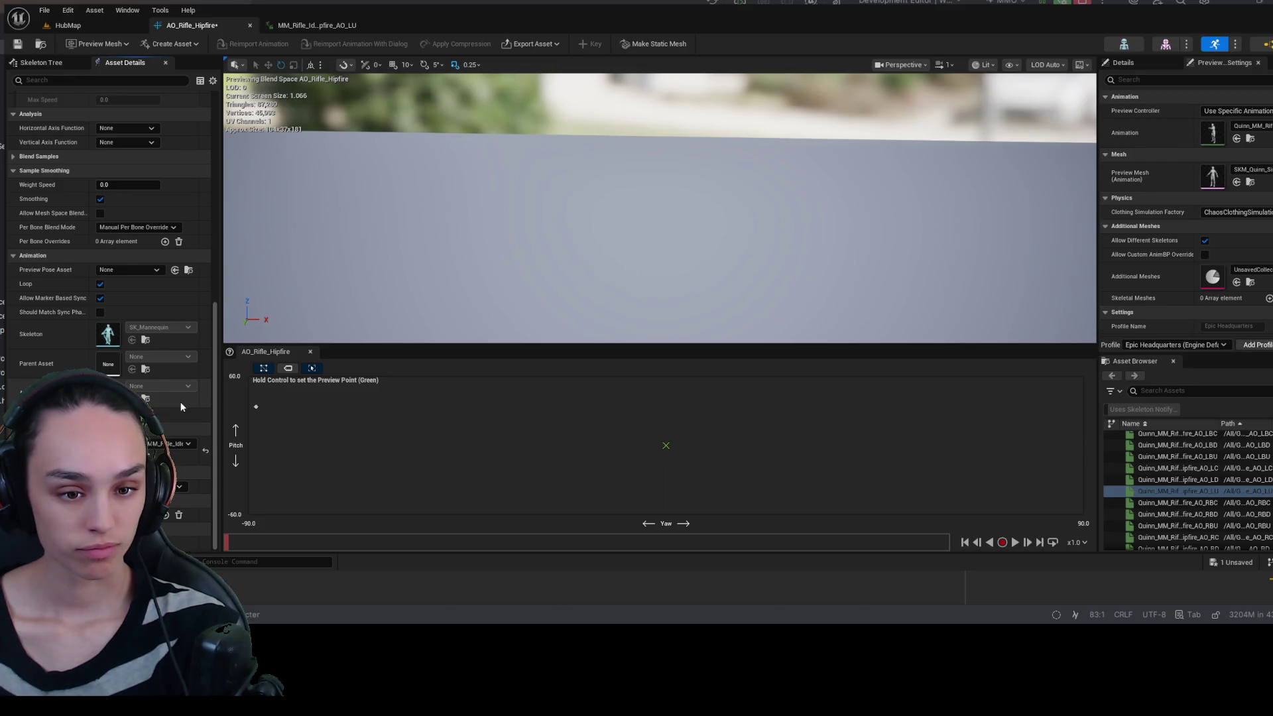
scroll(180, 402, up, 8)
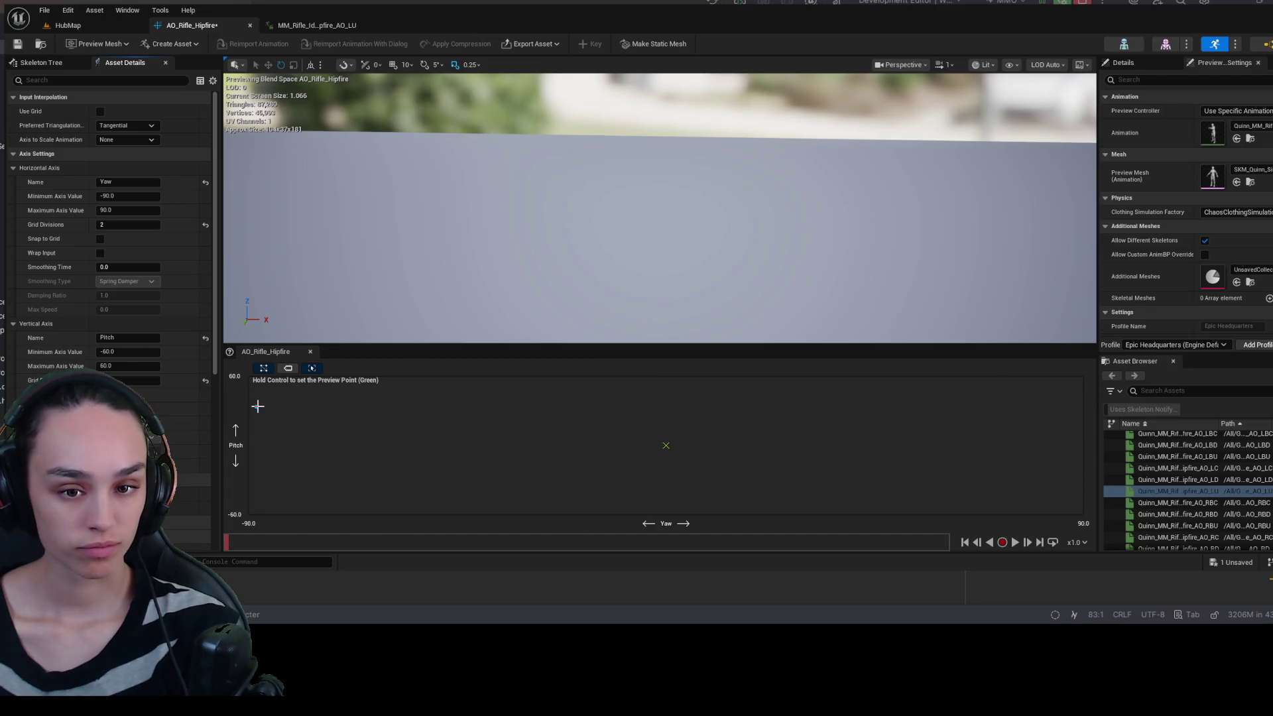
click(279, 408)
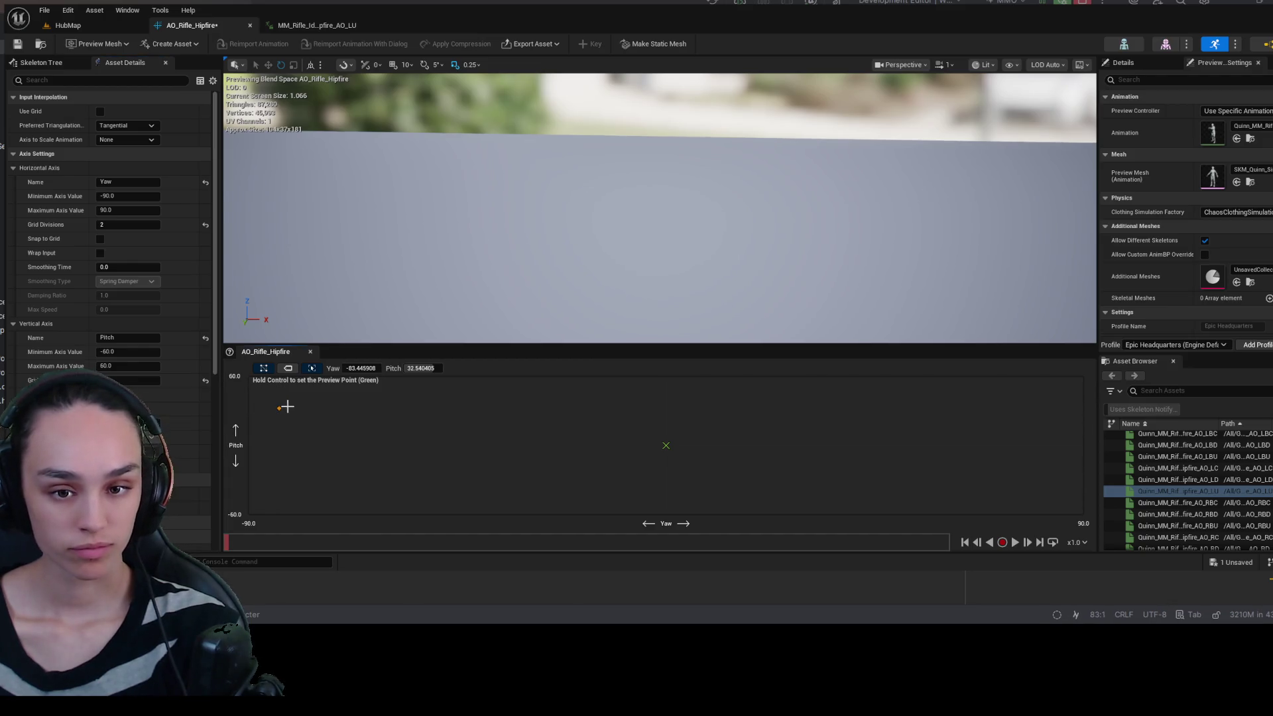
key(Delete)
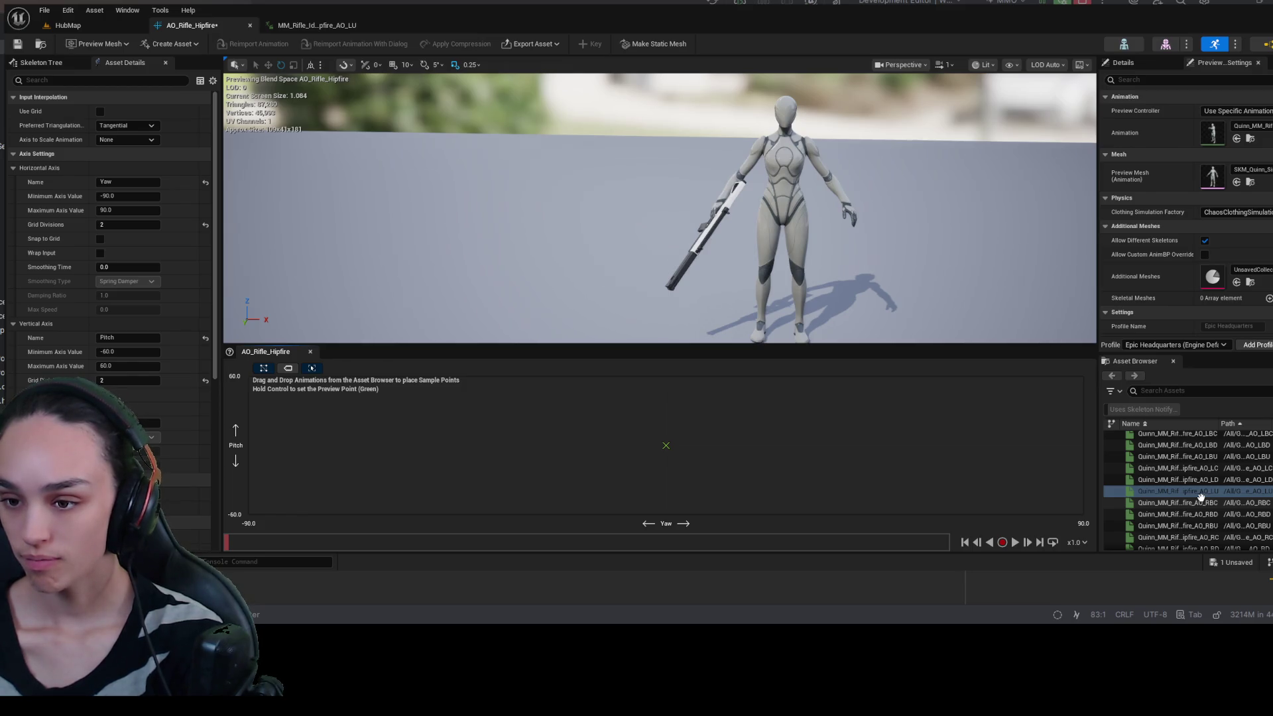
mouse_move(1200, 500)
mouse_down()
mouse_move(443, 422)
mouse_move(638, 438)
mouse_up()
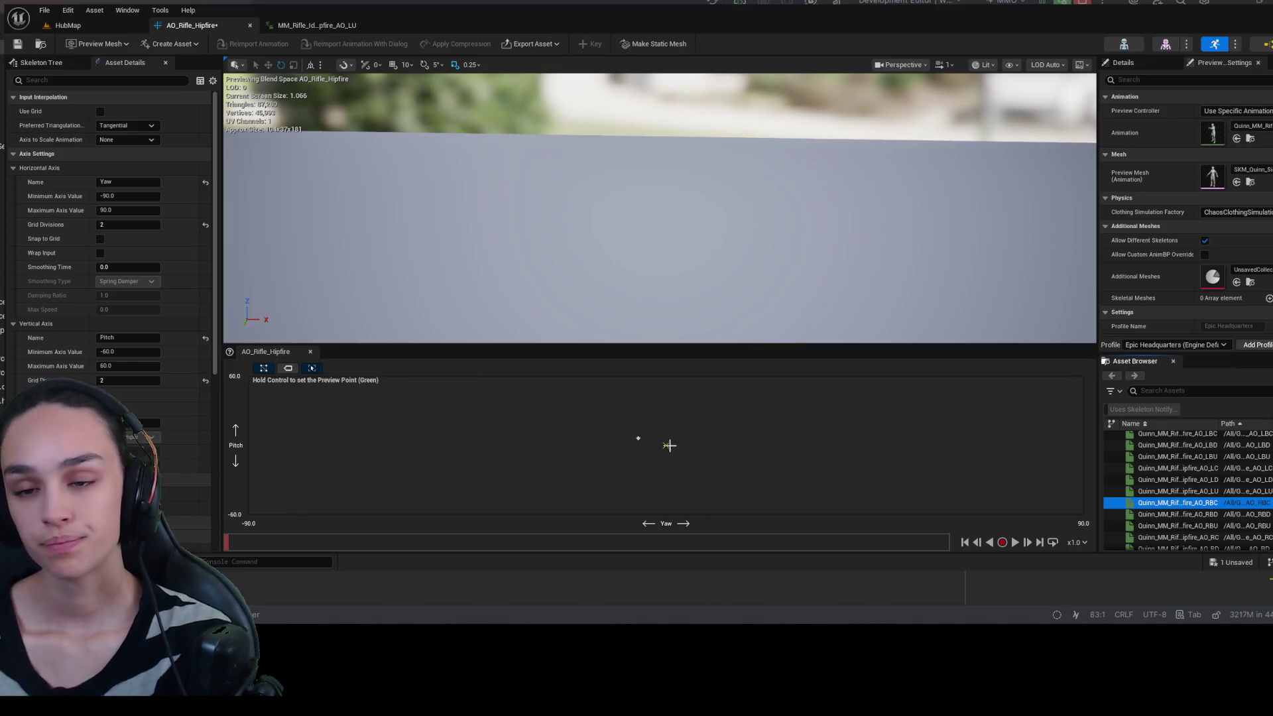
click(663, 474)
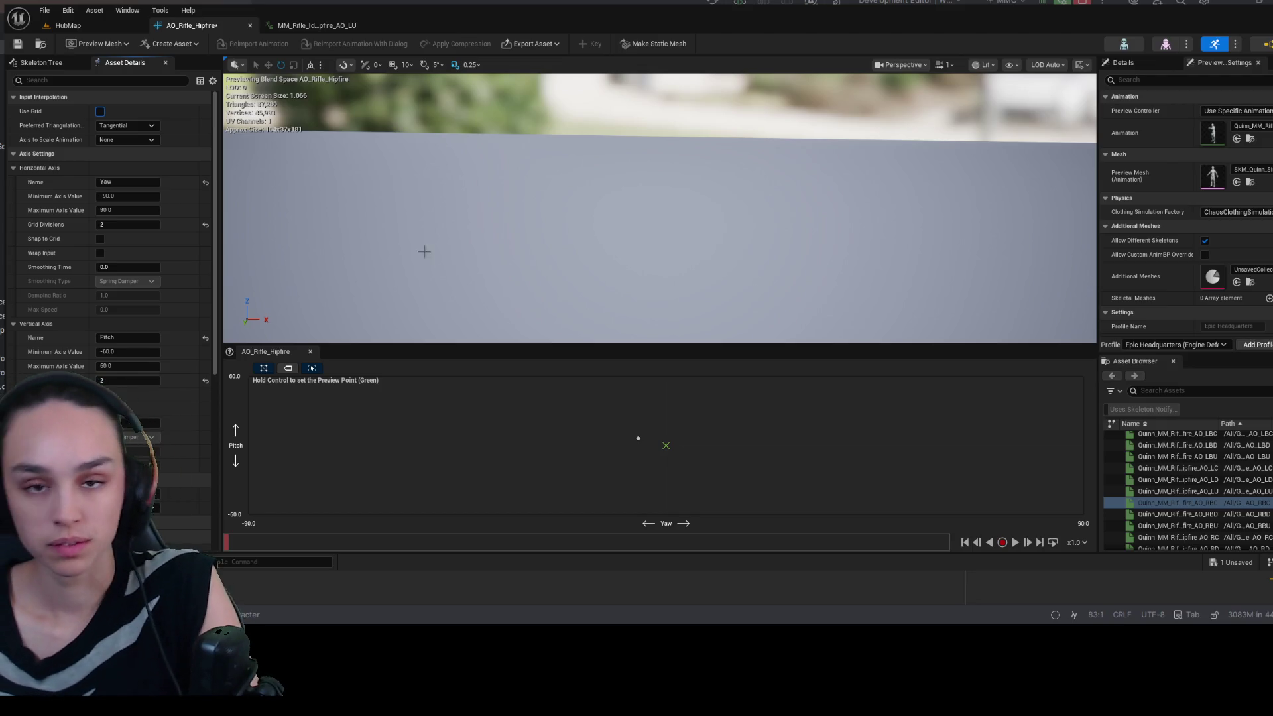
- Close the open AO_LU animation tab and bring up the Hipfire folder
click(328, 28)
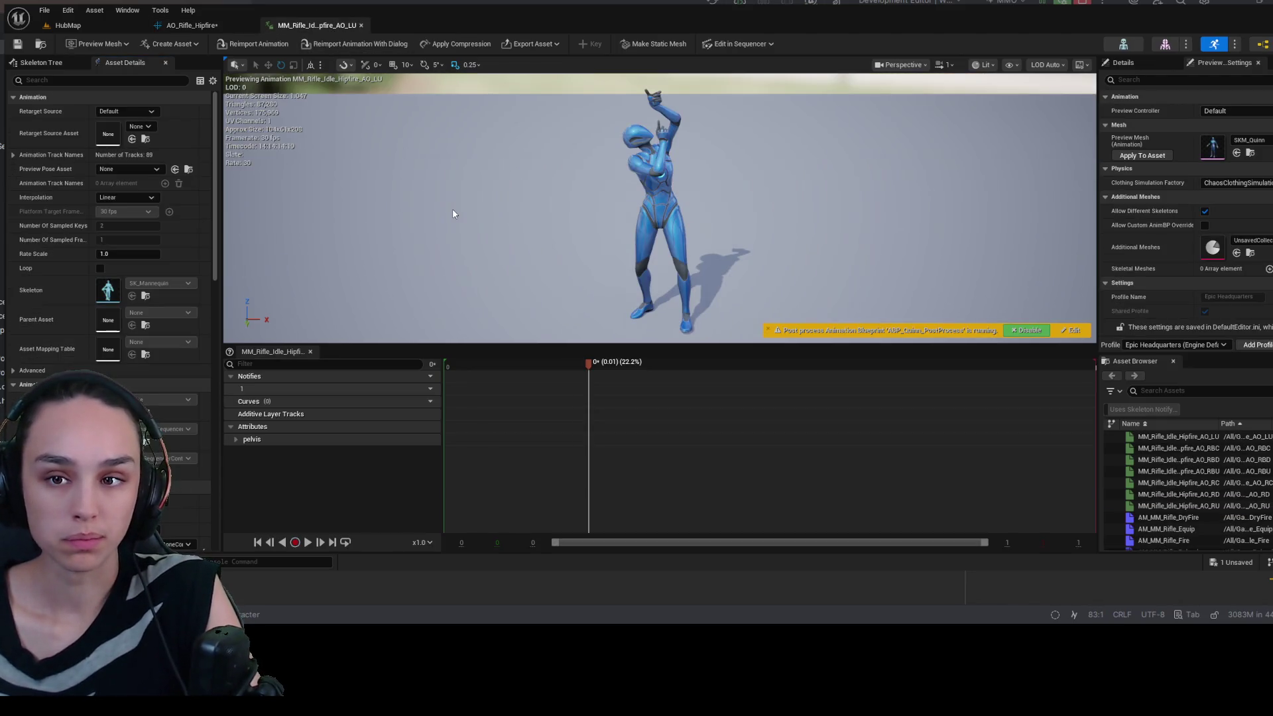
click(361, 25)
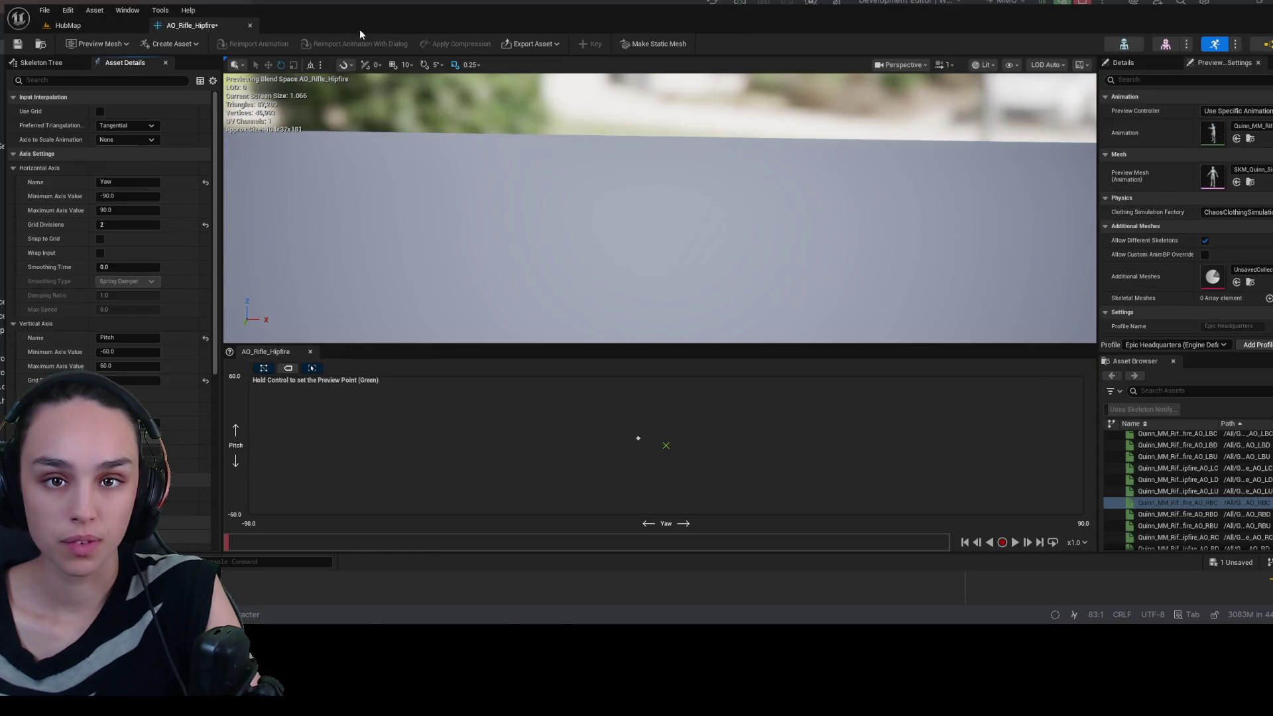
key(ctrl+space)
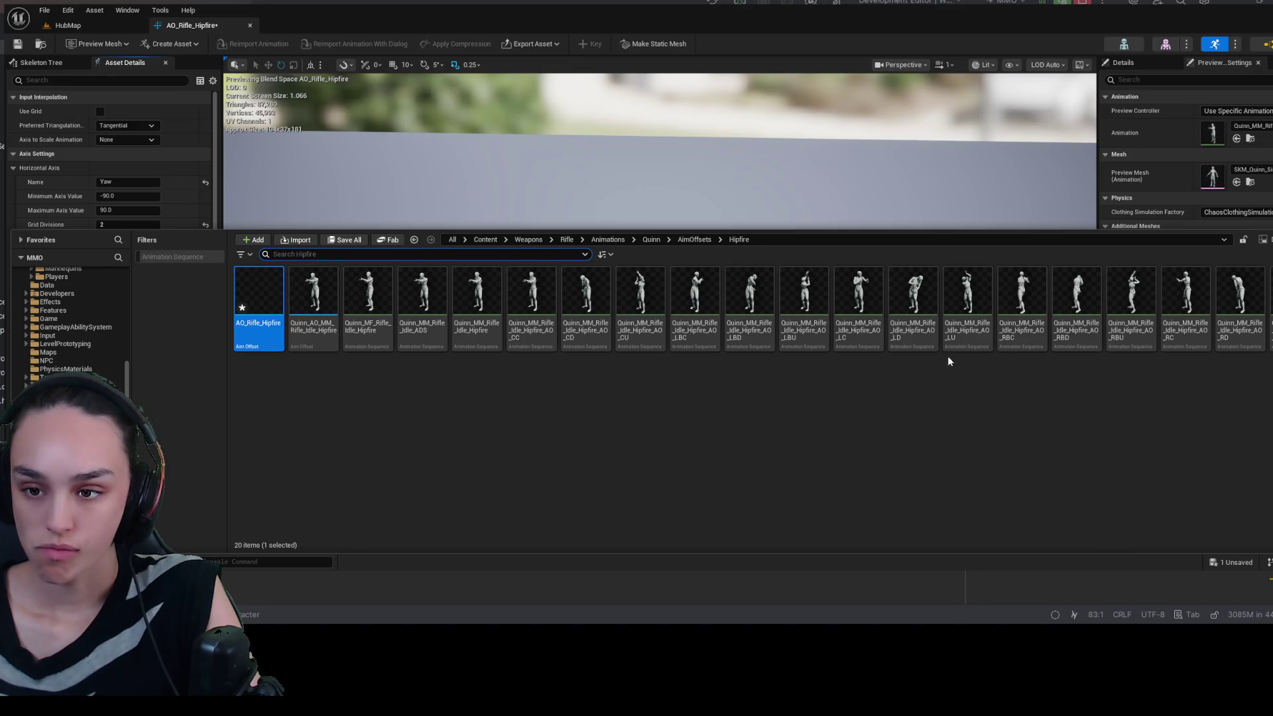
- Reopen Quinn_MM_Rifle_Idle_Hipfire_AO_LU to check its additive settings, then return to HubMap
double_click(979, 346)
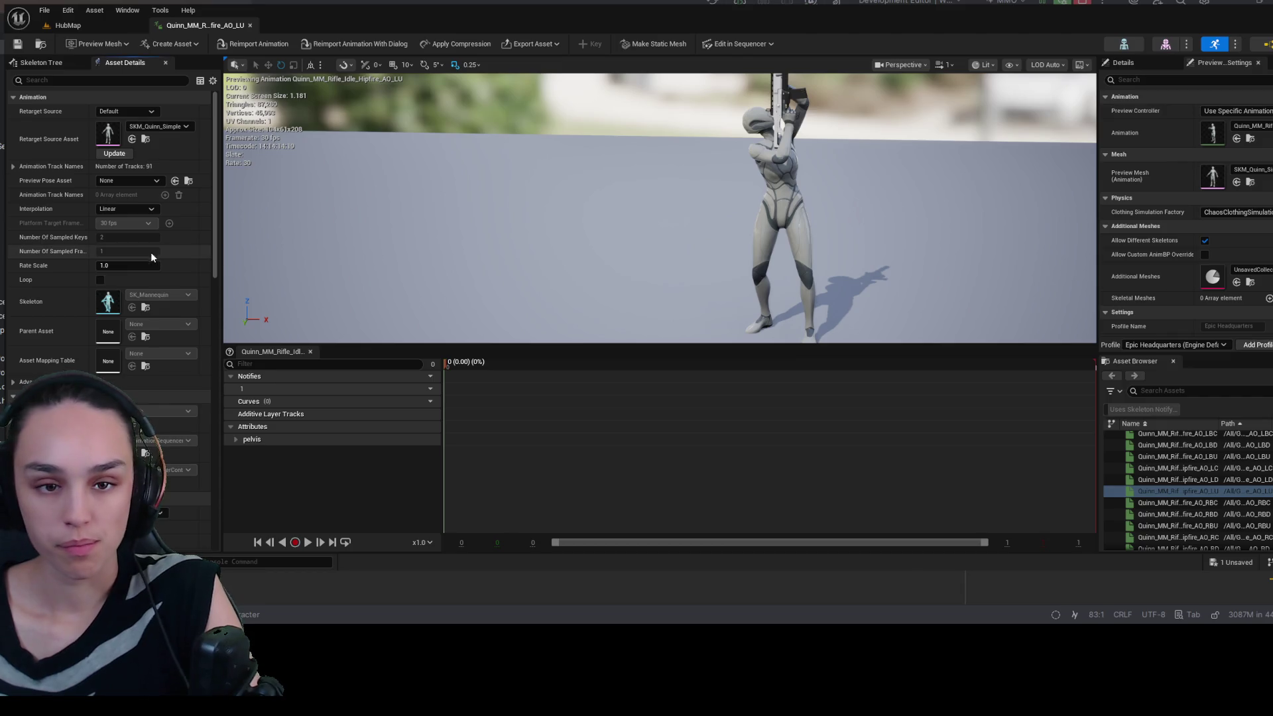
scroll(136, 219, down, 4)
scroll(106, 206, down, 3)
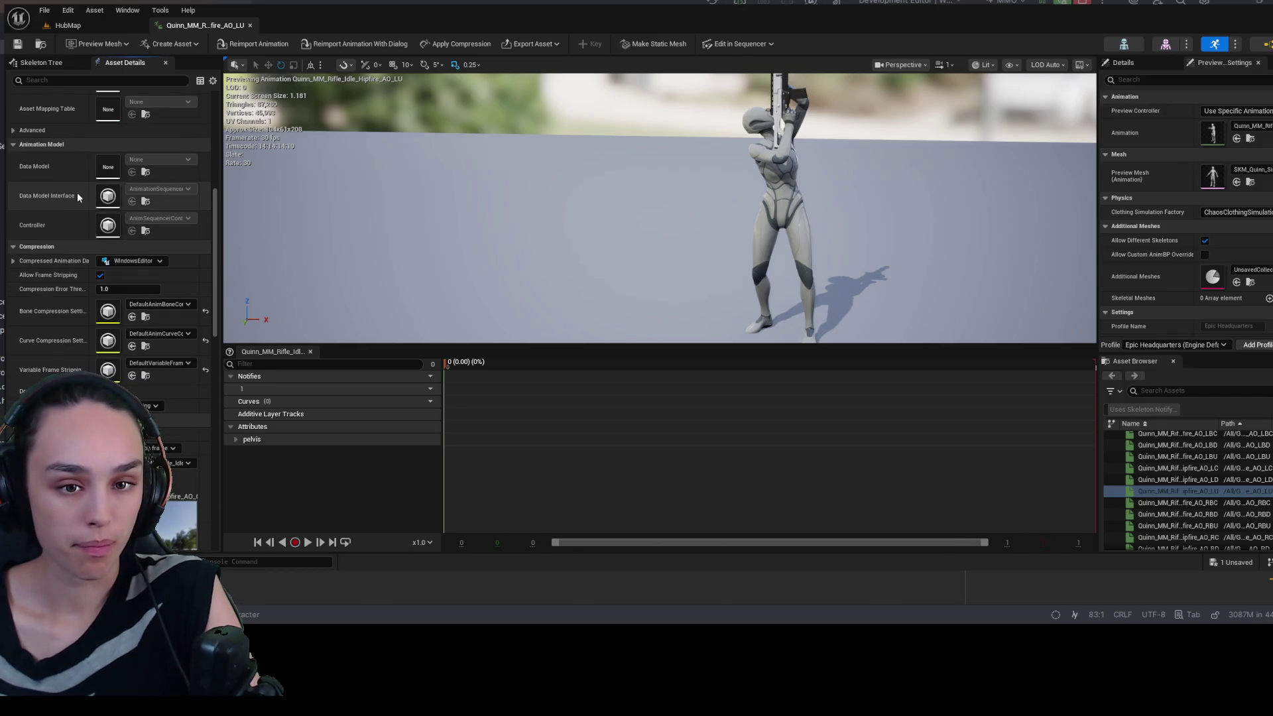
scroll(77, 192, down, 2)
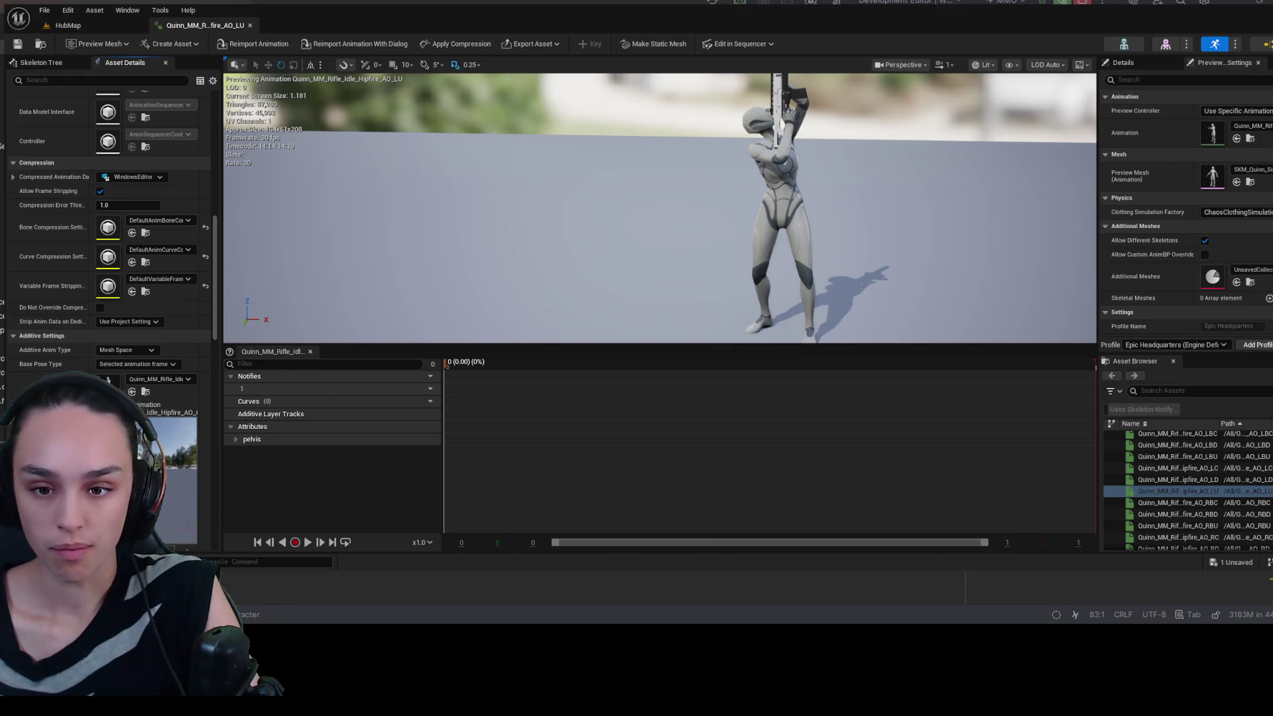
scroll(14, 369, down, 3)
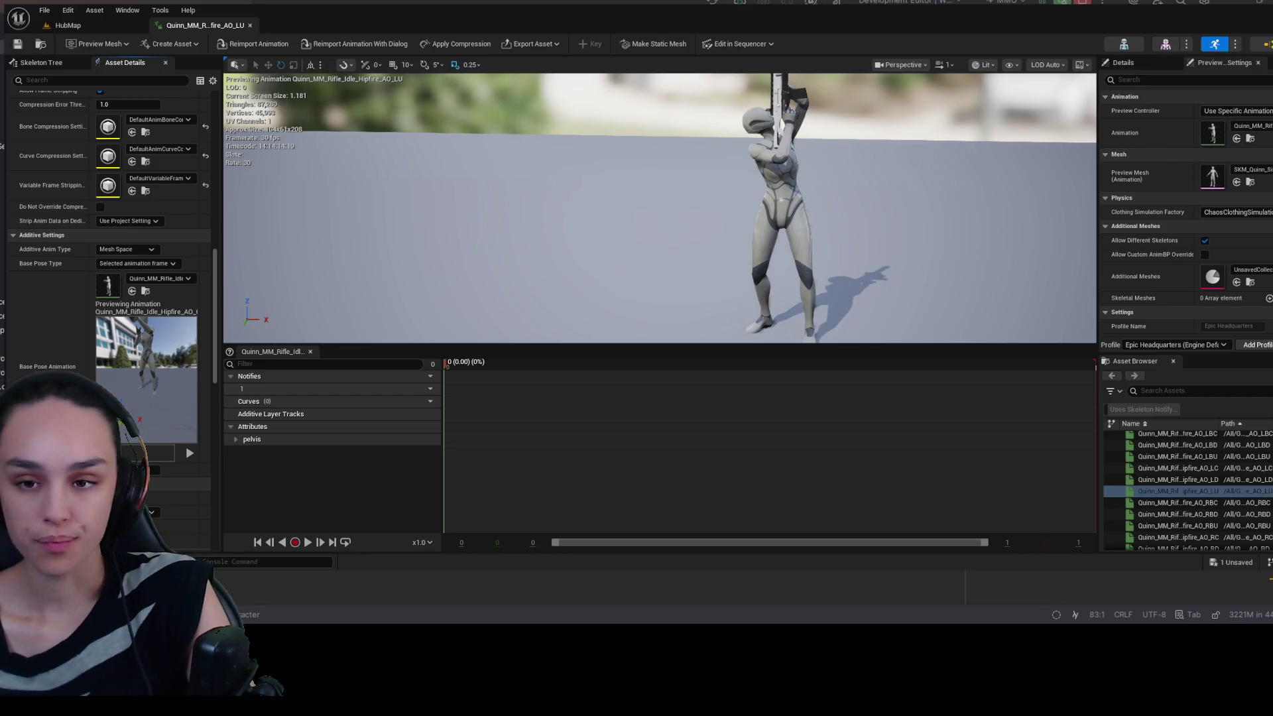
click(104, 26)
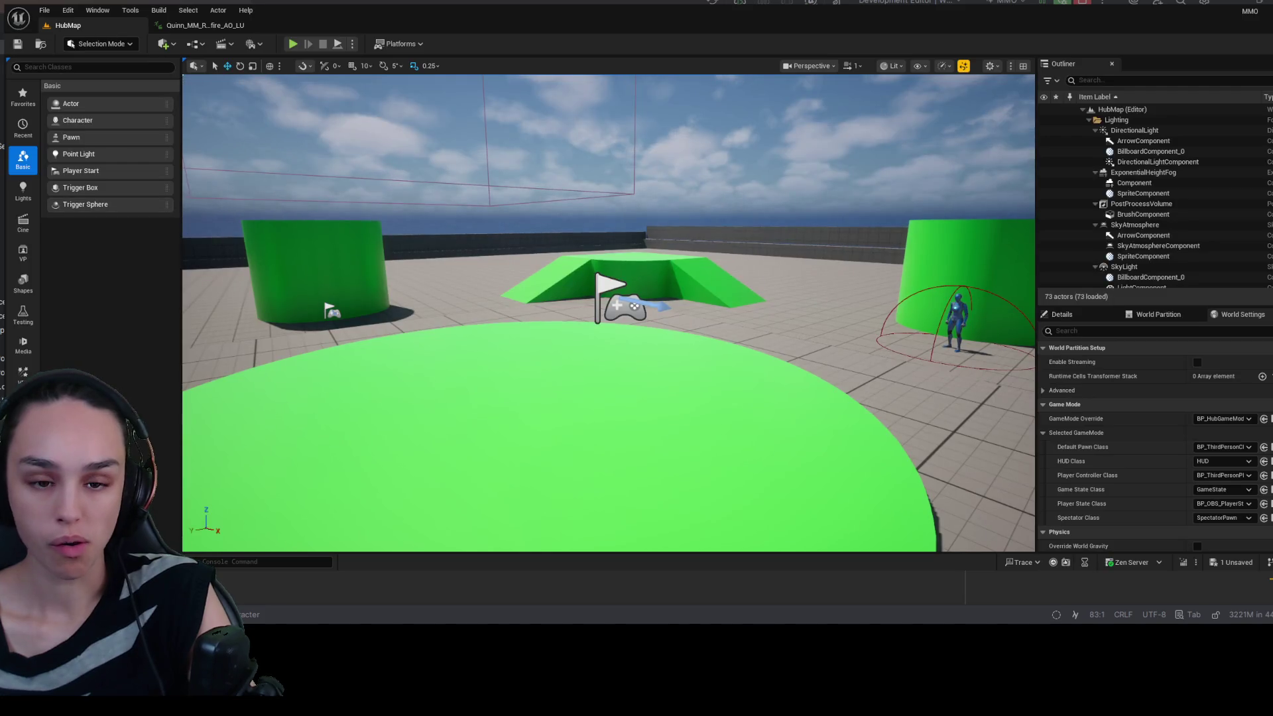
- Reopen AO_Rifle_Hipfire, move the sample to about Yaw -31, Pitch 16, and preview the blend
key(ctrl+space)
double_click(268, 227)
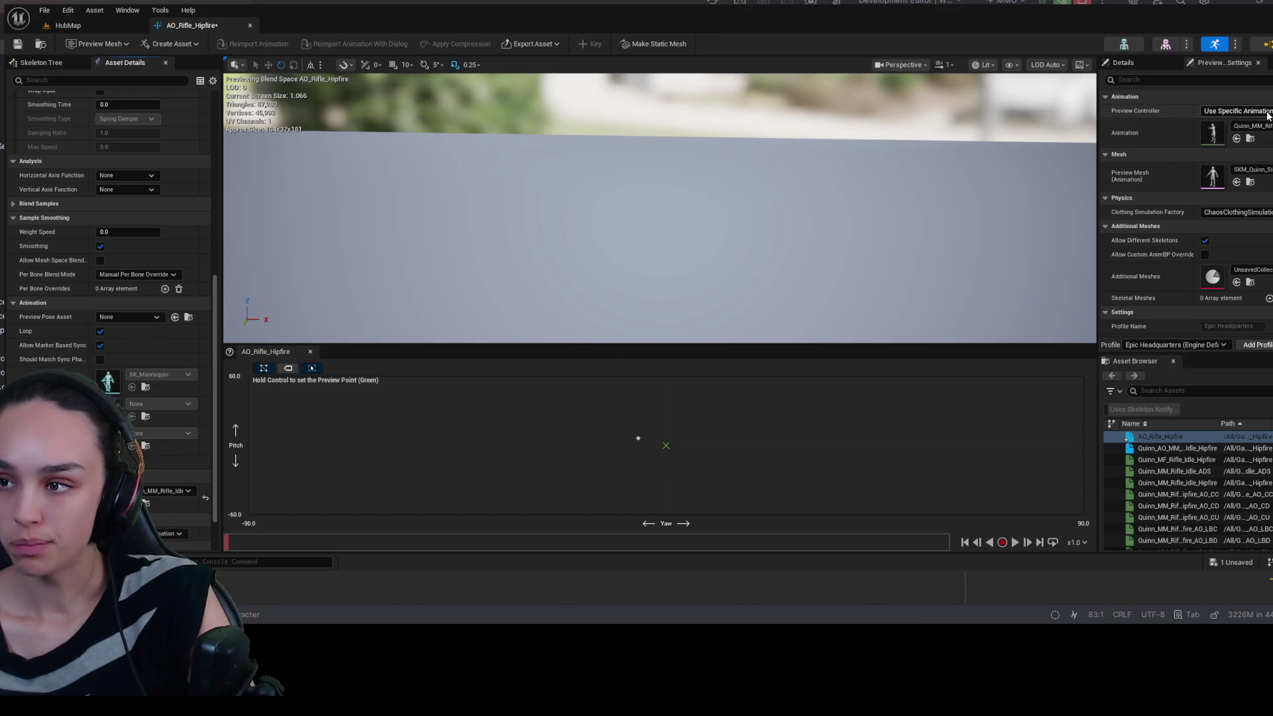
scroll(747, 170, down, 2)
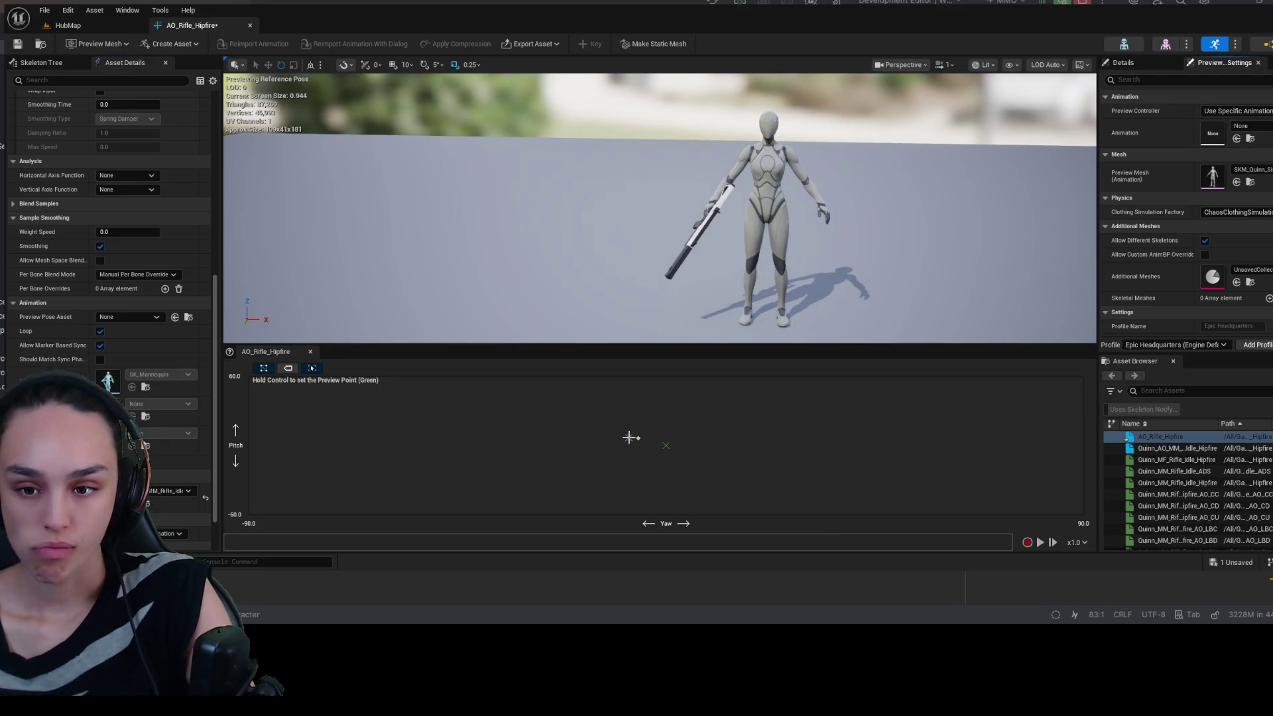
drag(630, 437, 522, 427)
ctrl+click(533, 428)
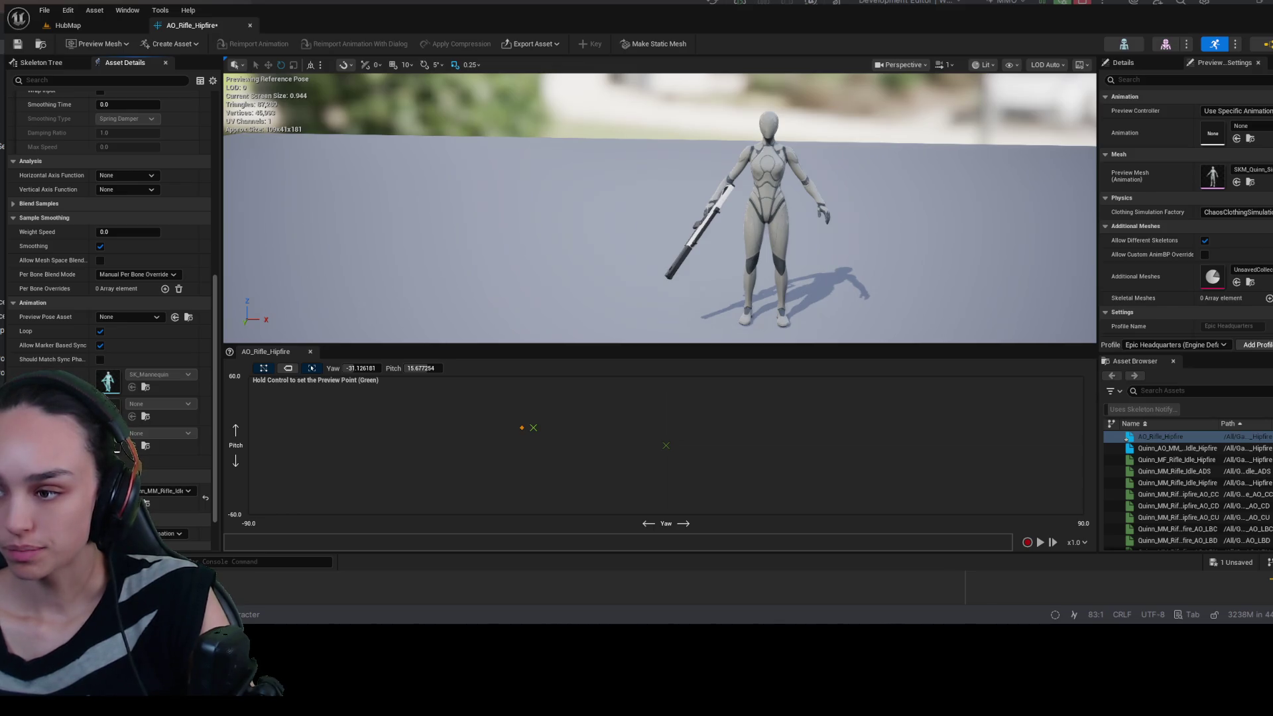
click(1167, 448)
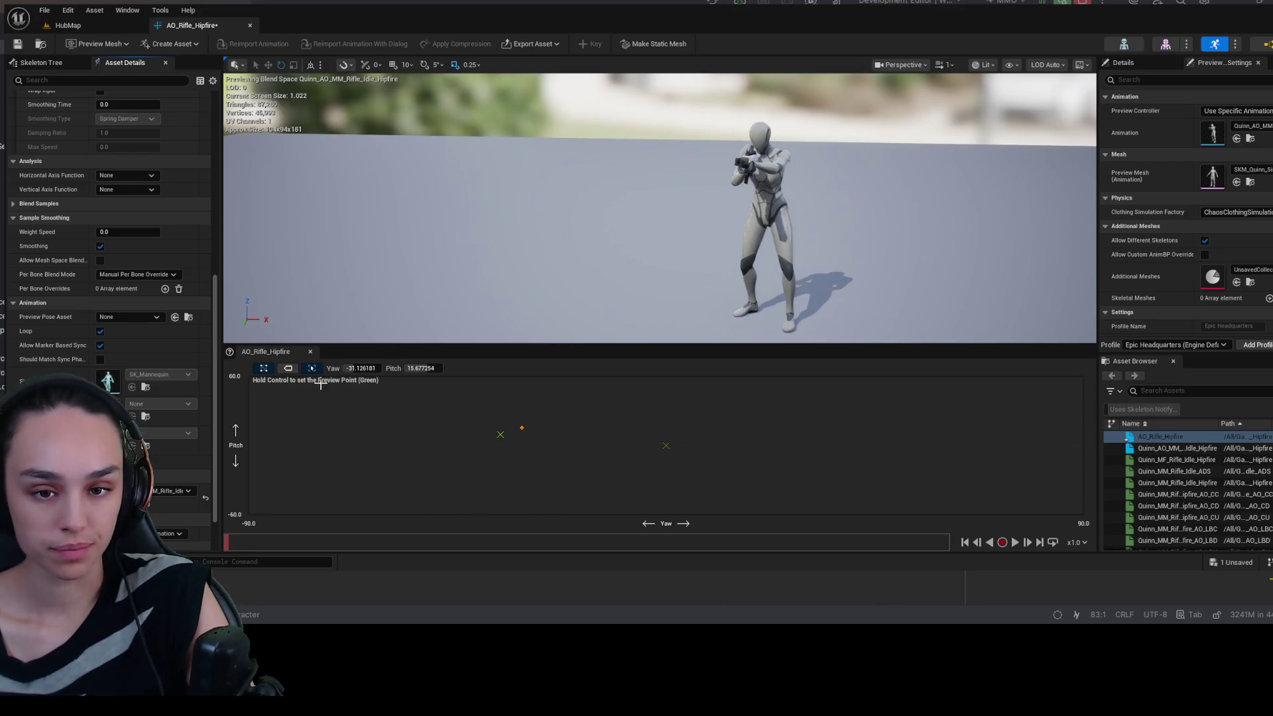
- Show sample names and add Quinn_MM_Rifle_Idle_Hipfire_AO_RU as a new grid sample
click(287, 368)
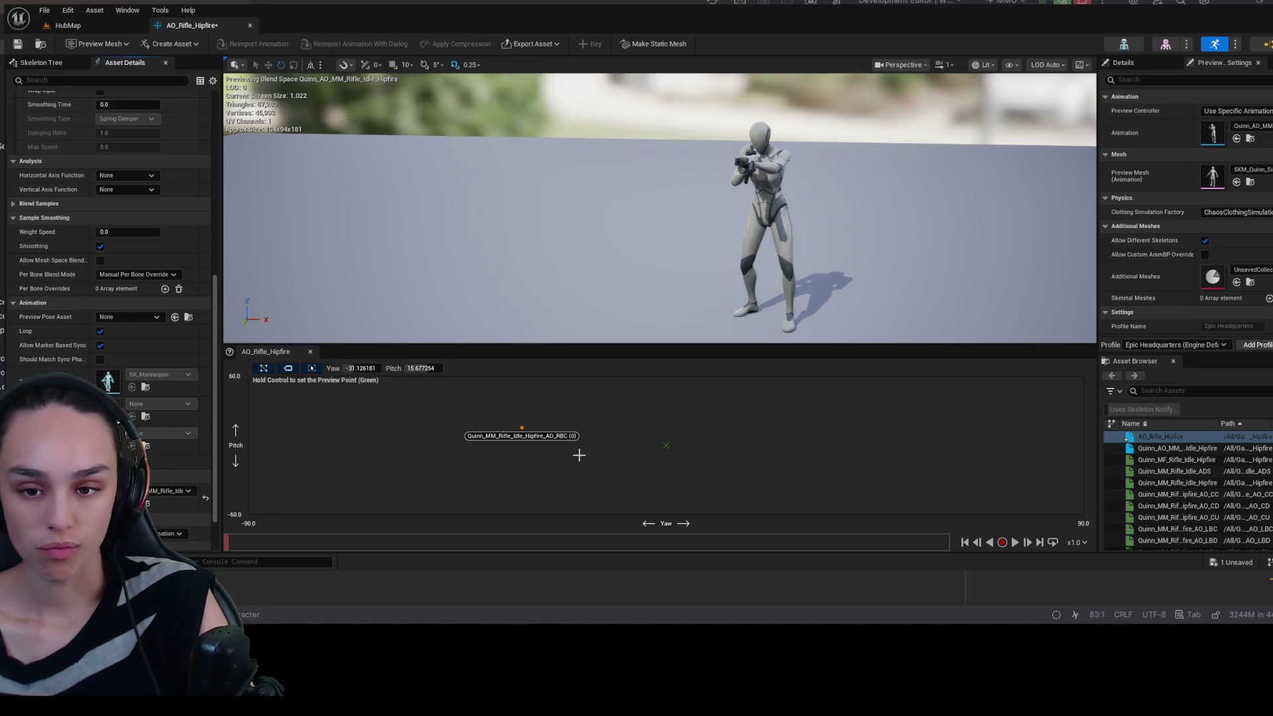
click(564, 440)
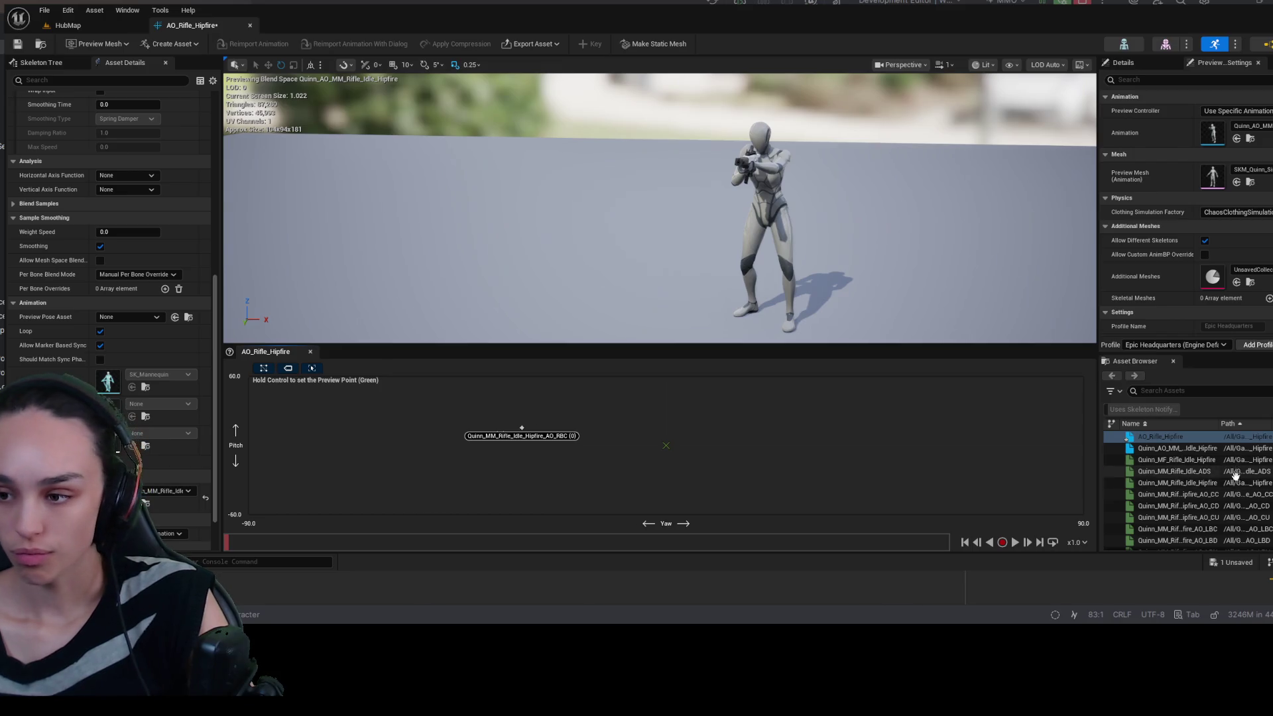
scroll(1214, 538, down, 5)
drag(1177, 510, 971, 442)
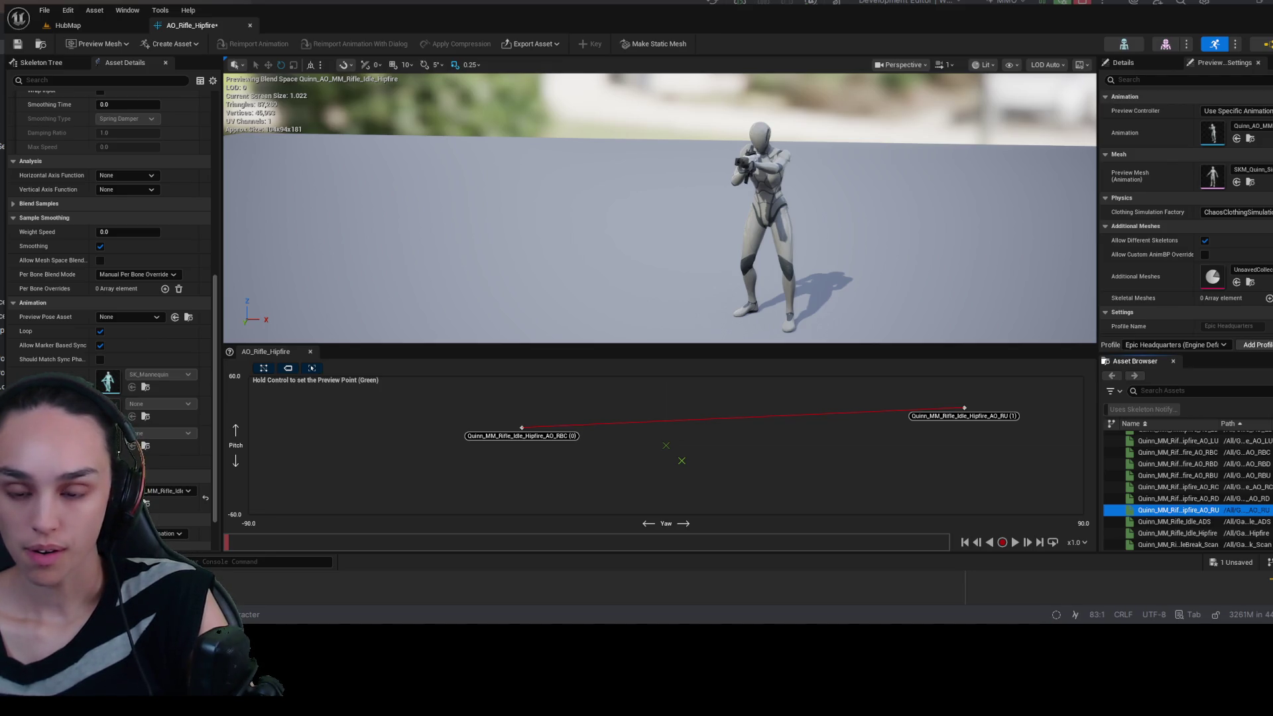
click(429, 285)
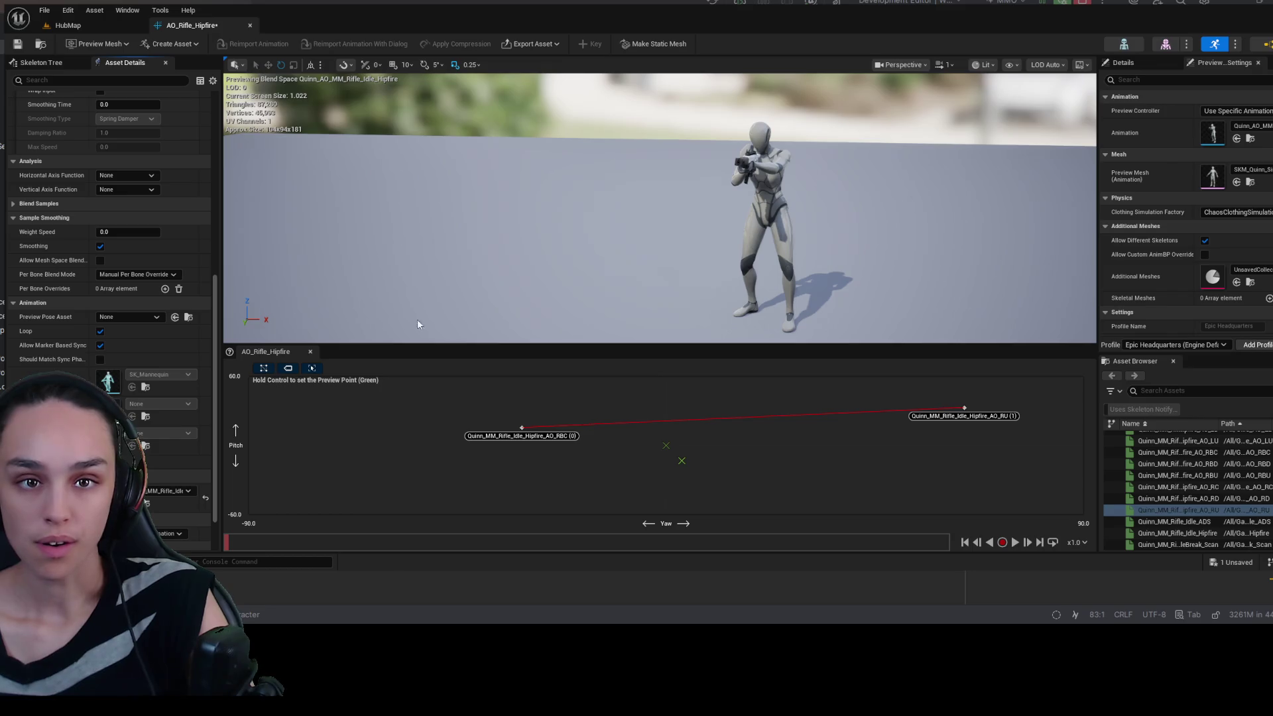
key(ctrl+space)
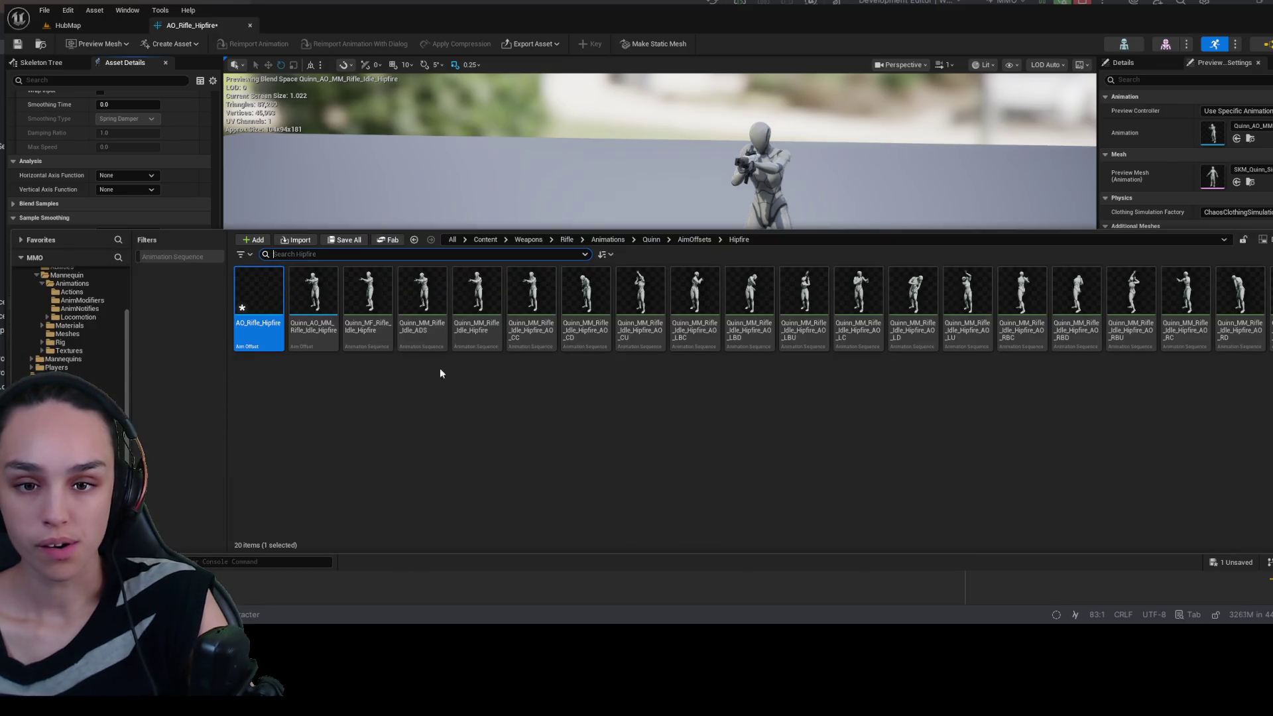
- Open the AO_LU animation in its editor to reach its additive settings
double_click(967, 305)
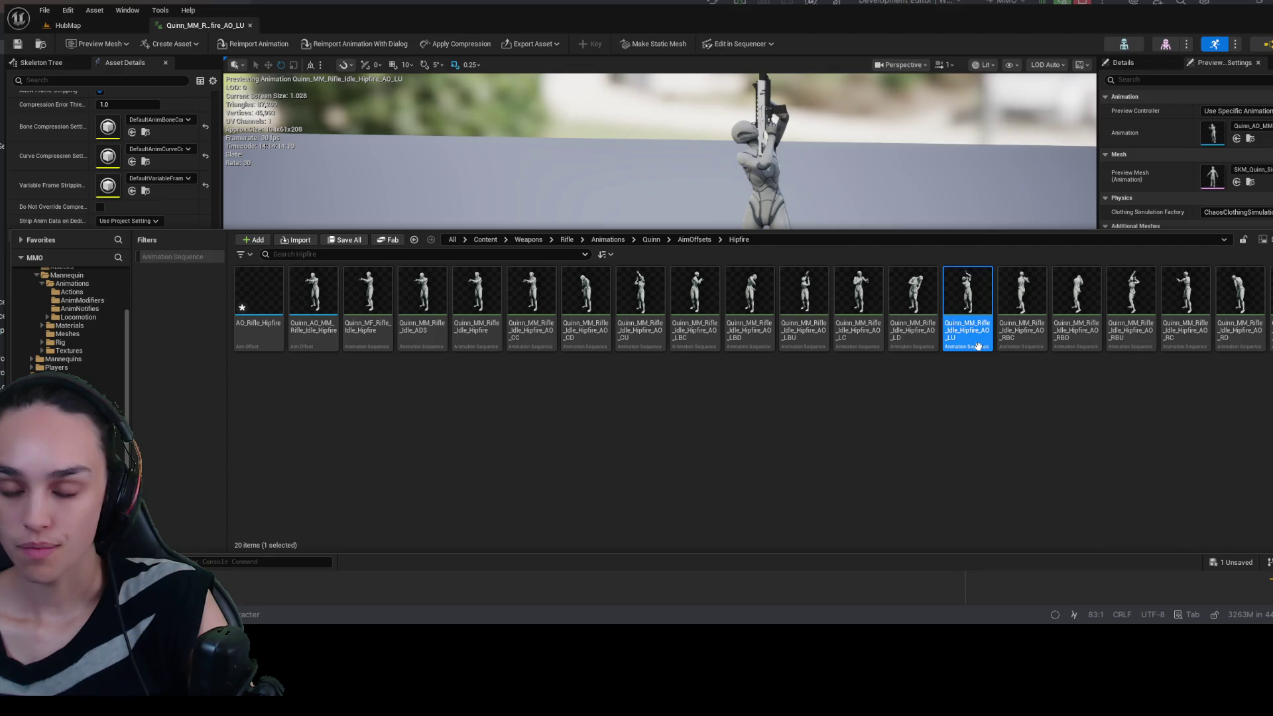
click(487, 159)
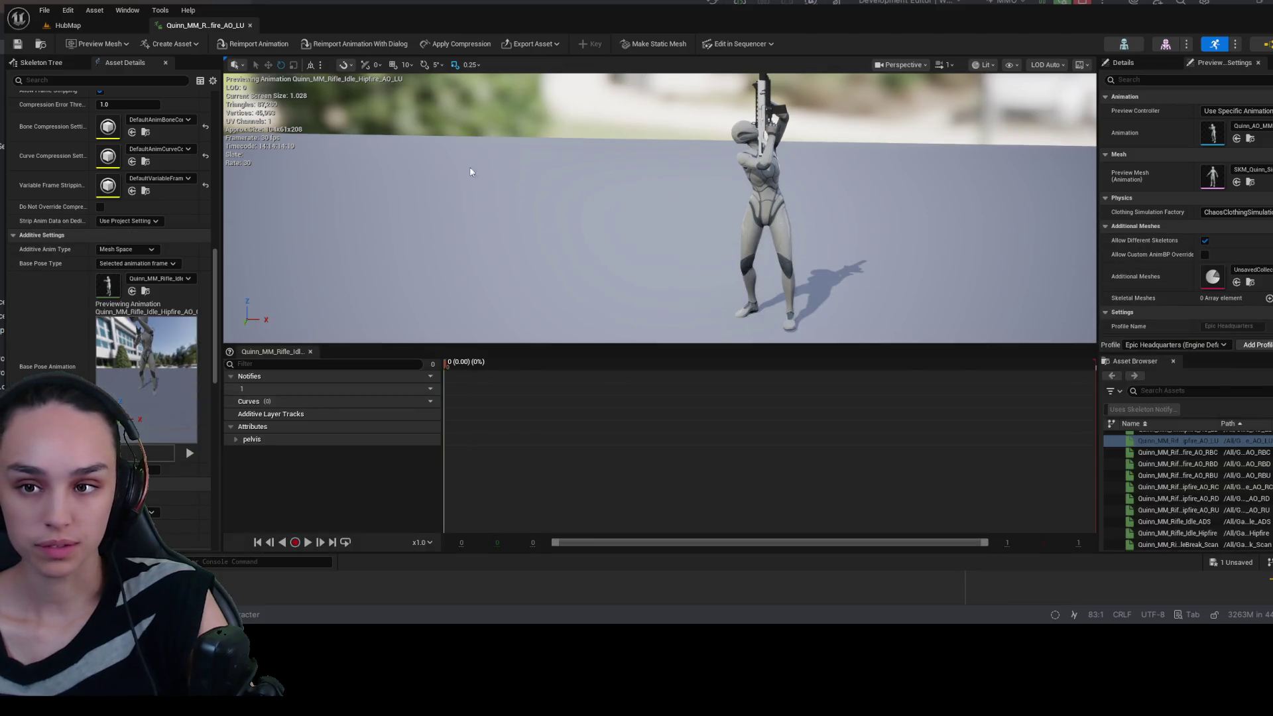
click(146, 291)
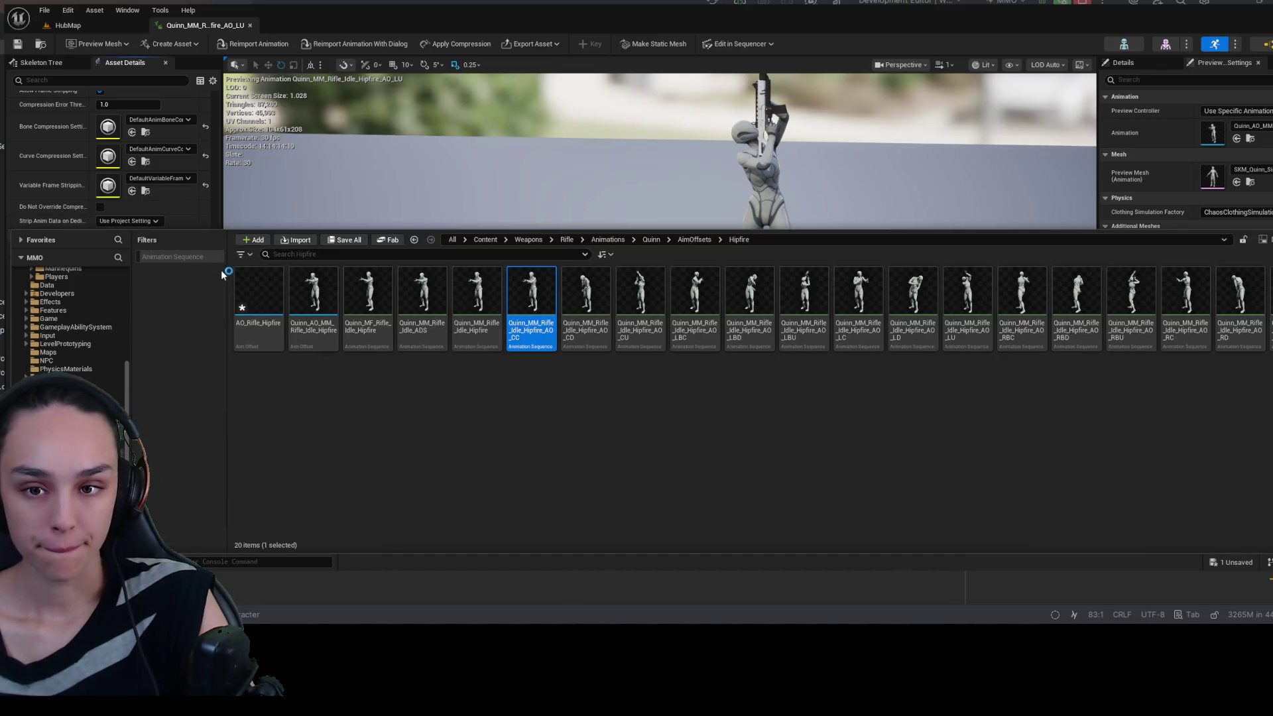
click(200, 210)
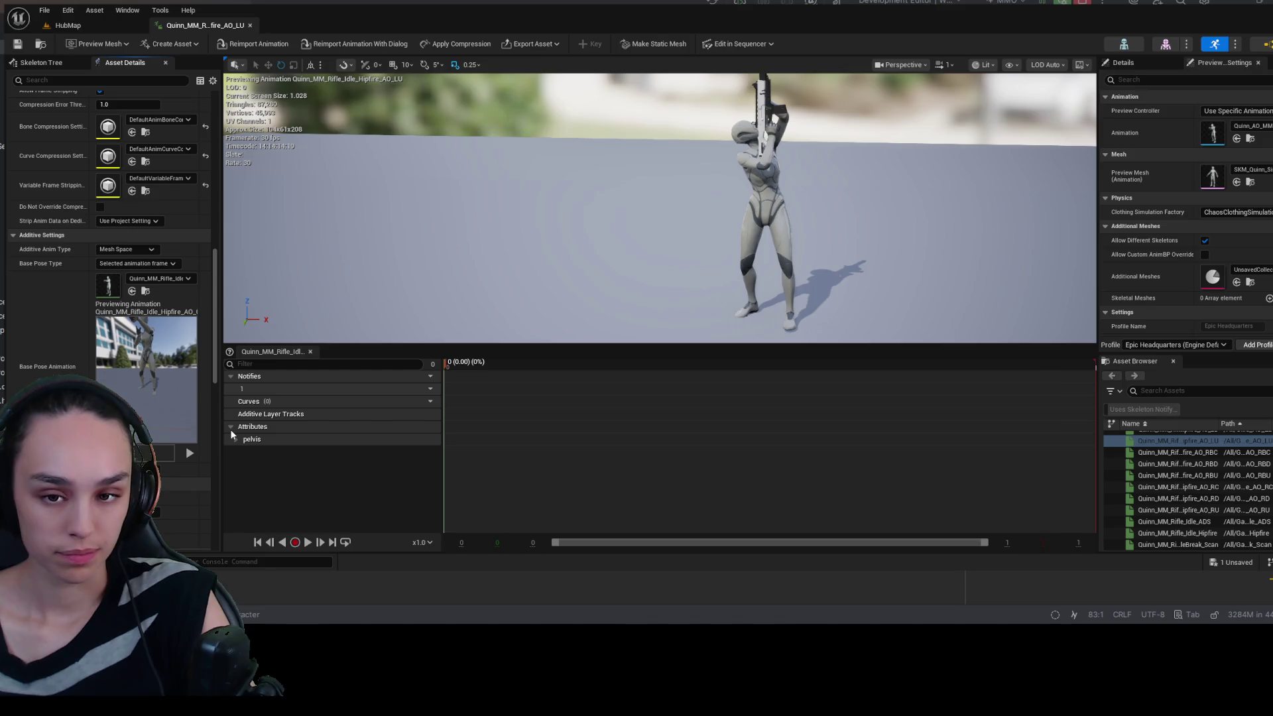
- Set AO_LU's base pose frame to 172, save it, and reopen AO_Rifle_Hipfire
text(172)
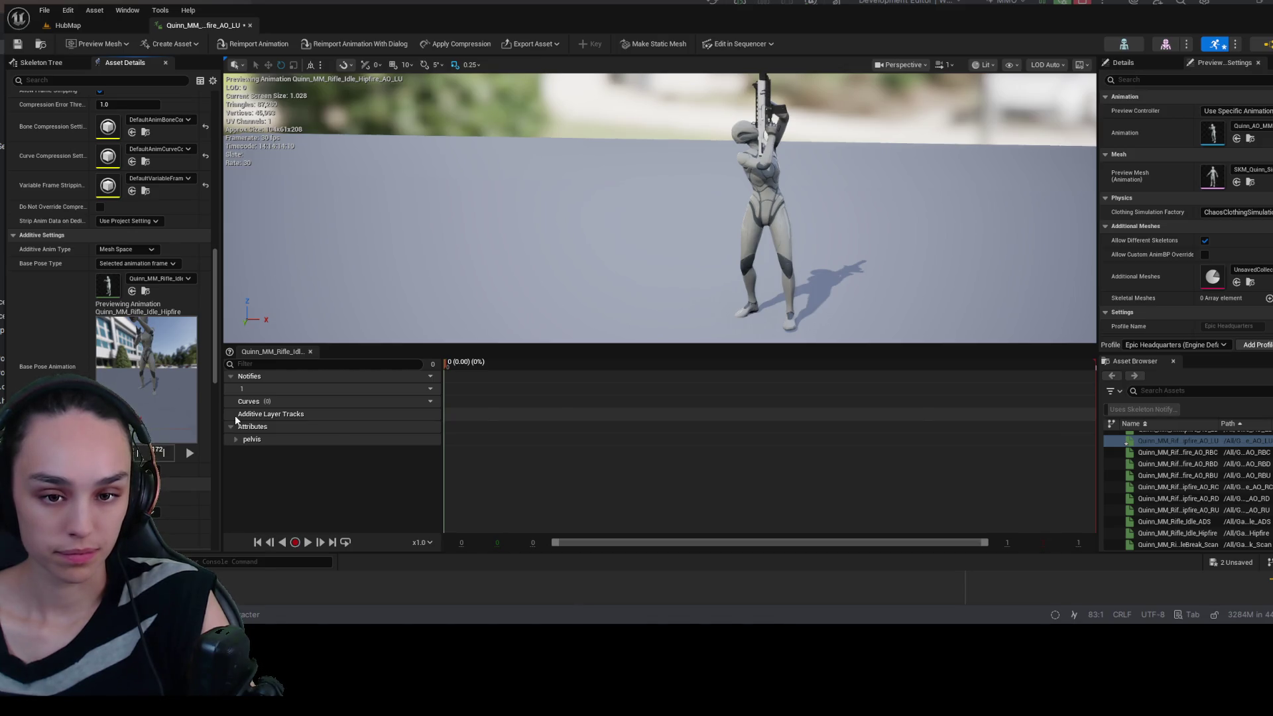
click(16, 45)
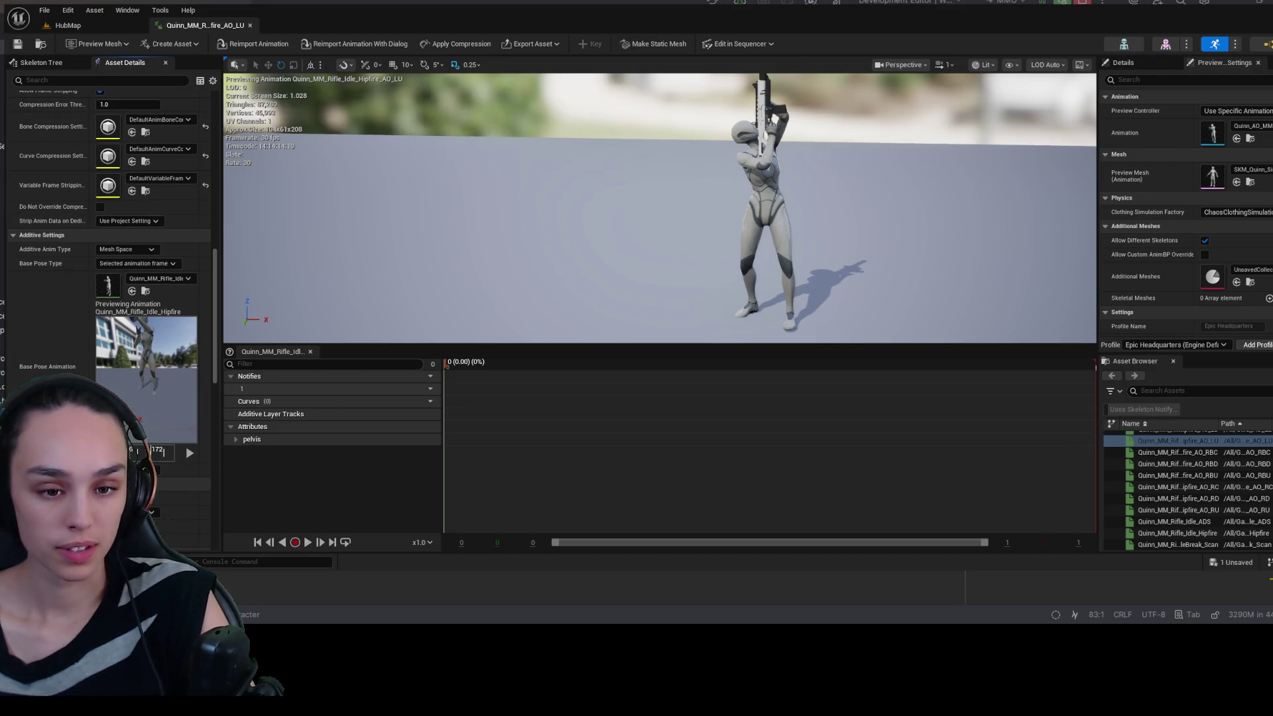
key(ctrl+space)
double_click(237, 297)
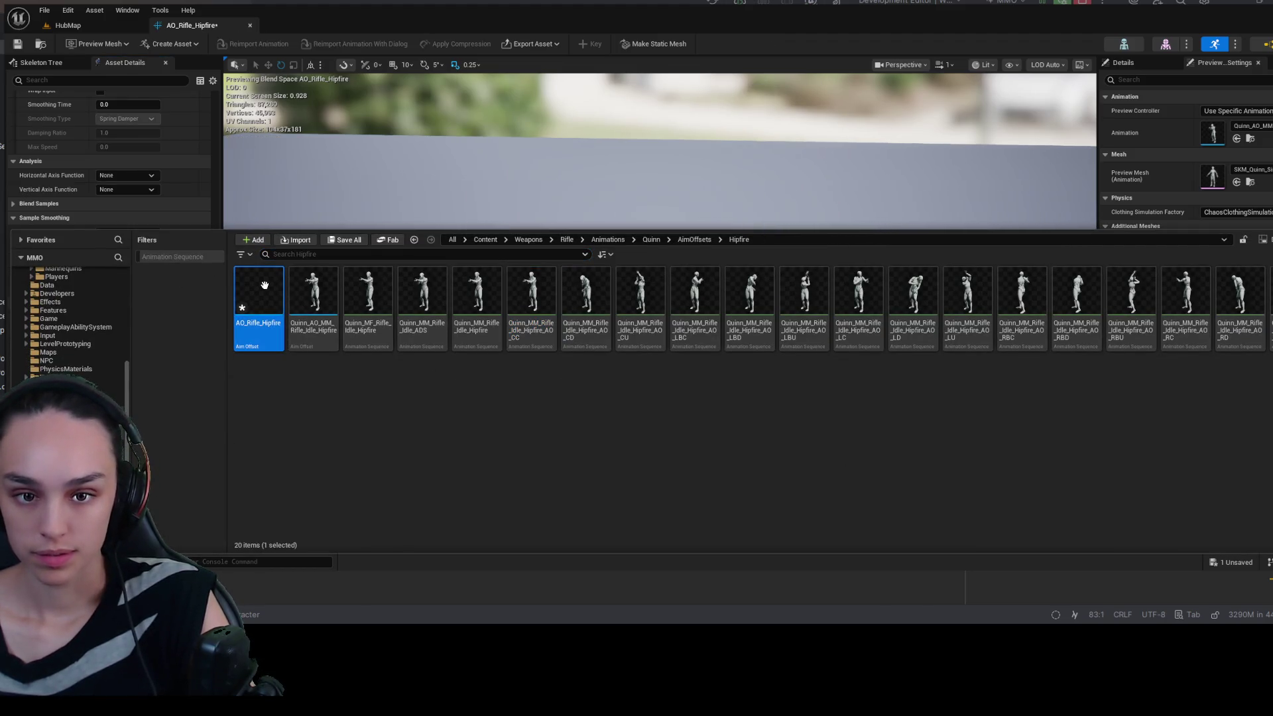
- Delete both existing samples from the AO_Rifle_Hipfire grid
click(410, 145)
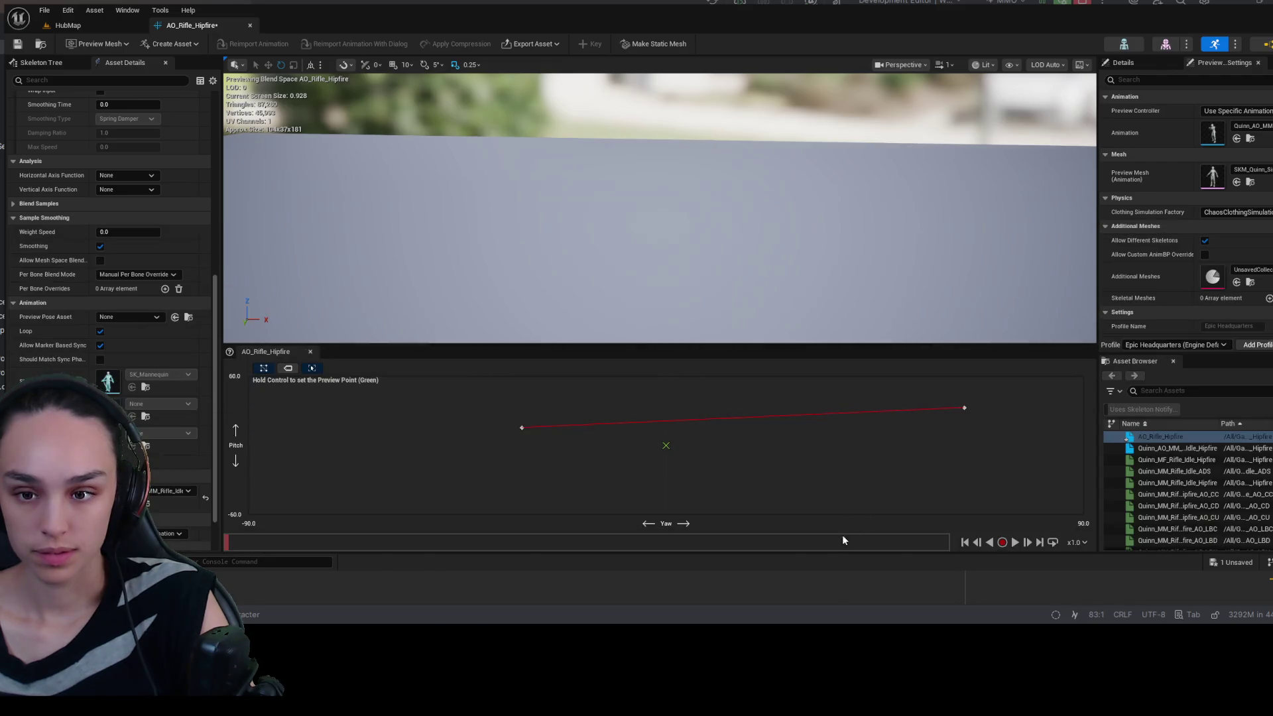
click(964, 408)
key(Delete)
click(526, 428)
key(Delete)
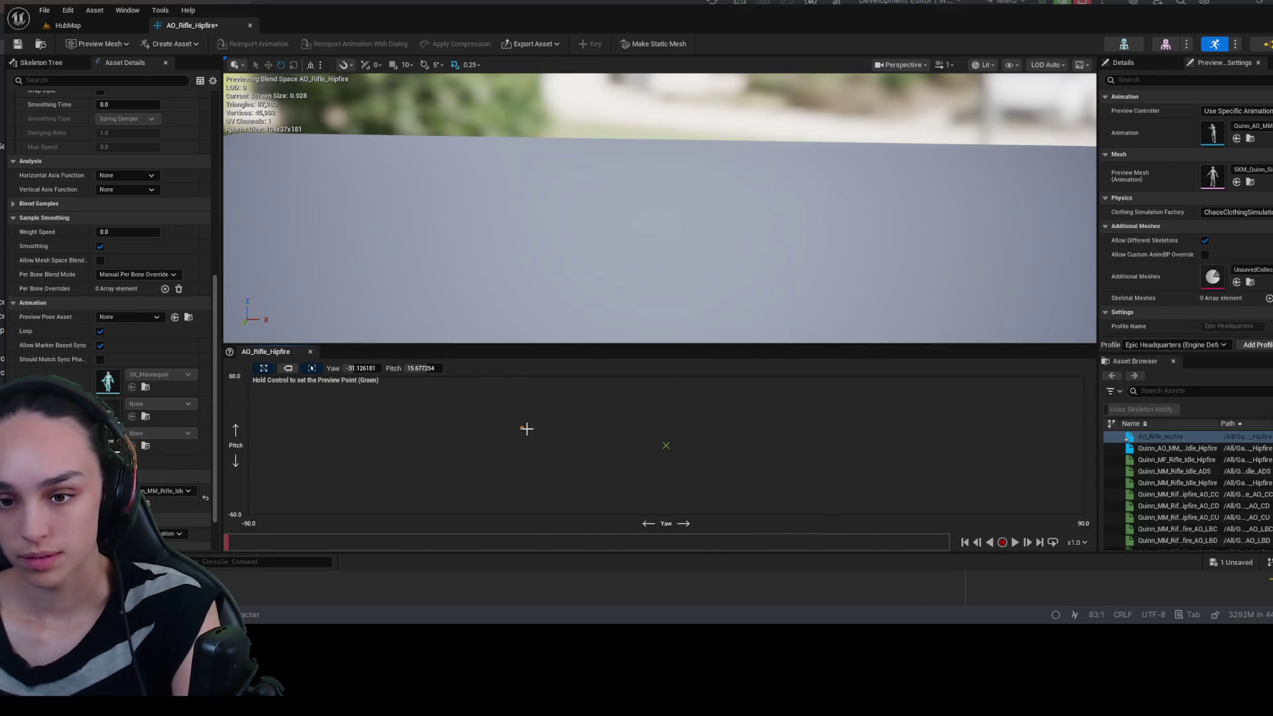
- Add the AO_LU pose as a grid sample and move it to the top-left corner
scroll(1247, 499, down, 5)
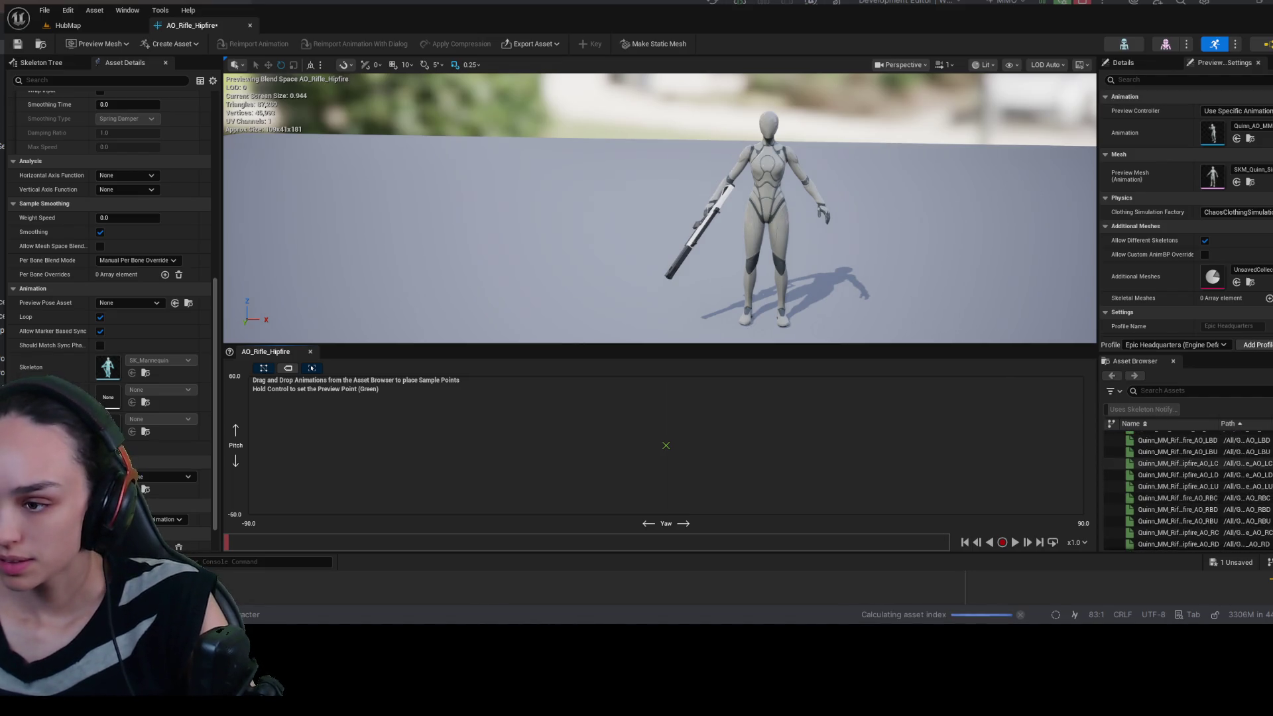
click(1225, 497)
mouse_move(1225, 489)
mouse_down()
mouse_move(535, 420)
mouse_move(292, 375)
mouse_move(305, 411)
mouse_up()
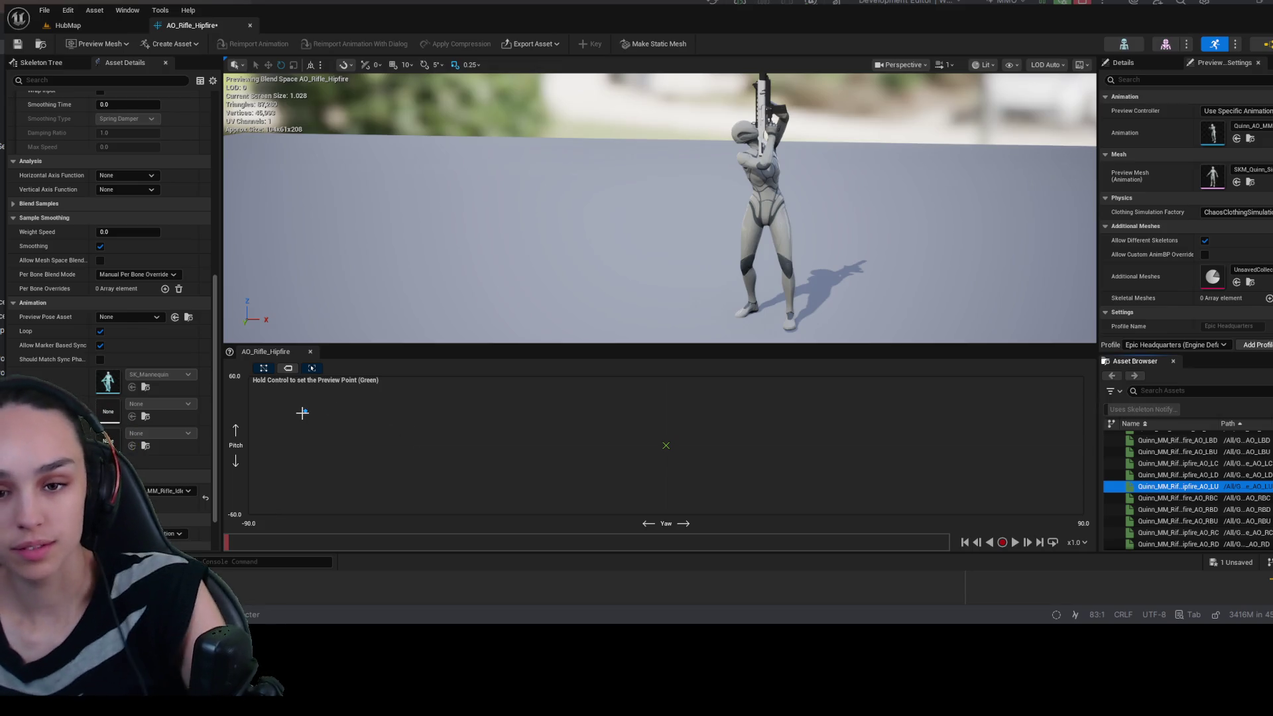
drag(304, 411, 176, 367)
key(ctrl+space)
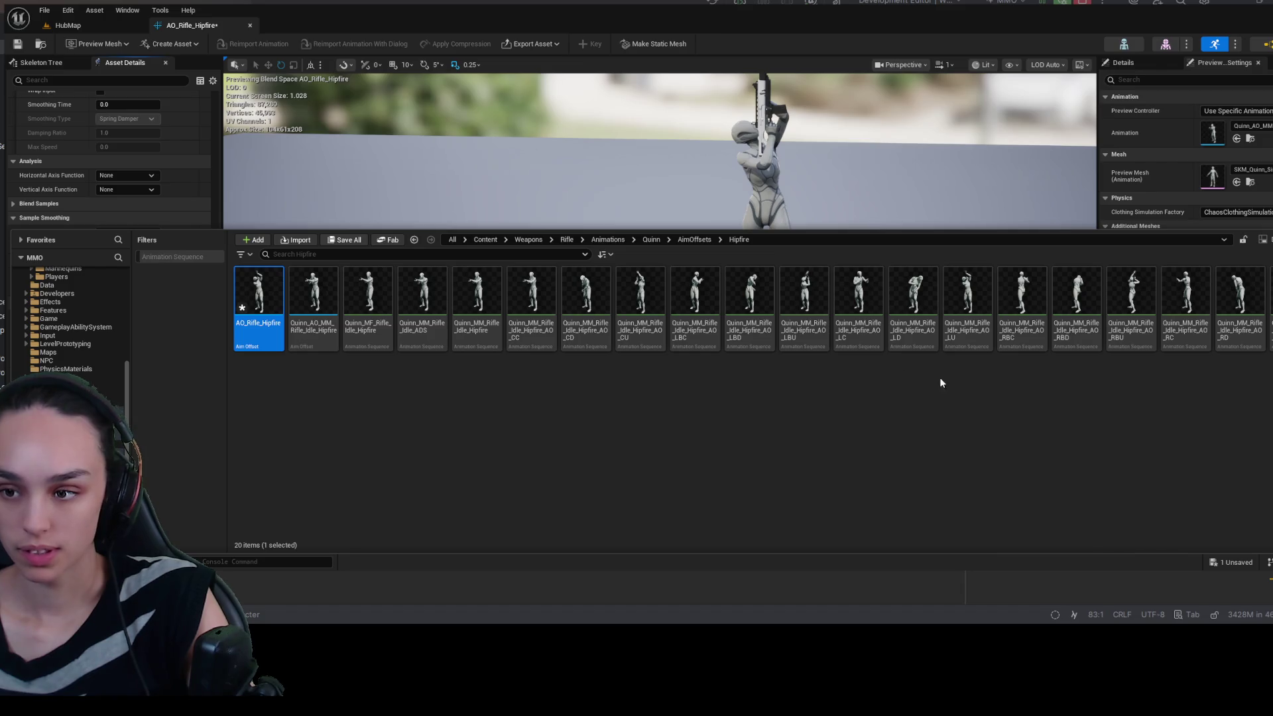
- Inspect the AO_CU animation, then navigate back into the AimOffsets Hipfire folder
double_click(640, 298)
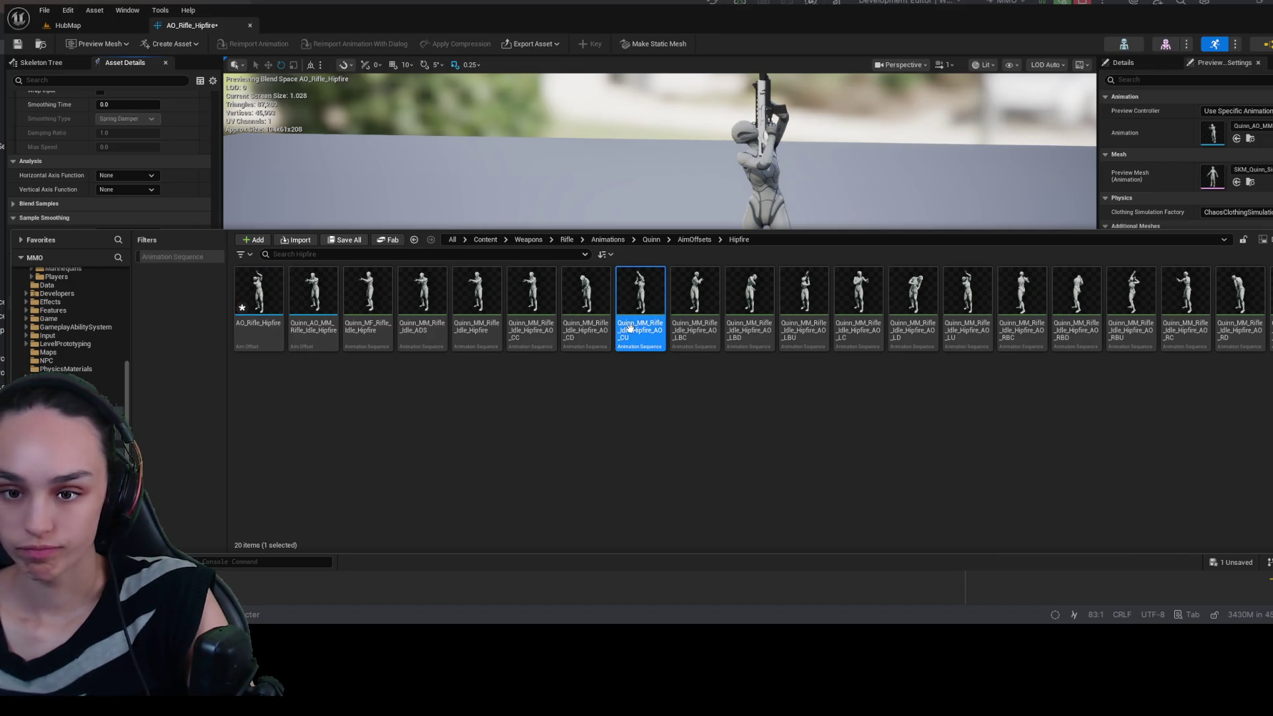
click(229, 201)
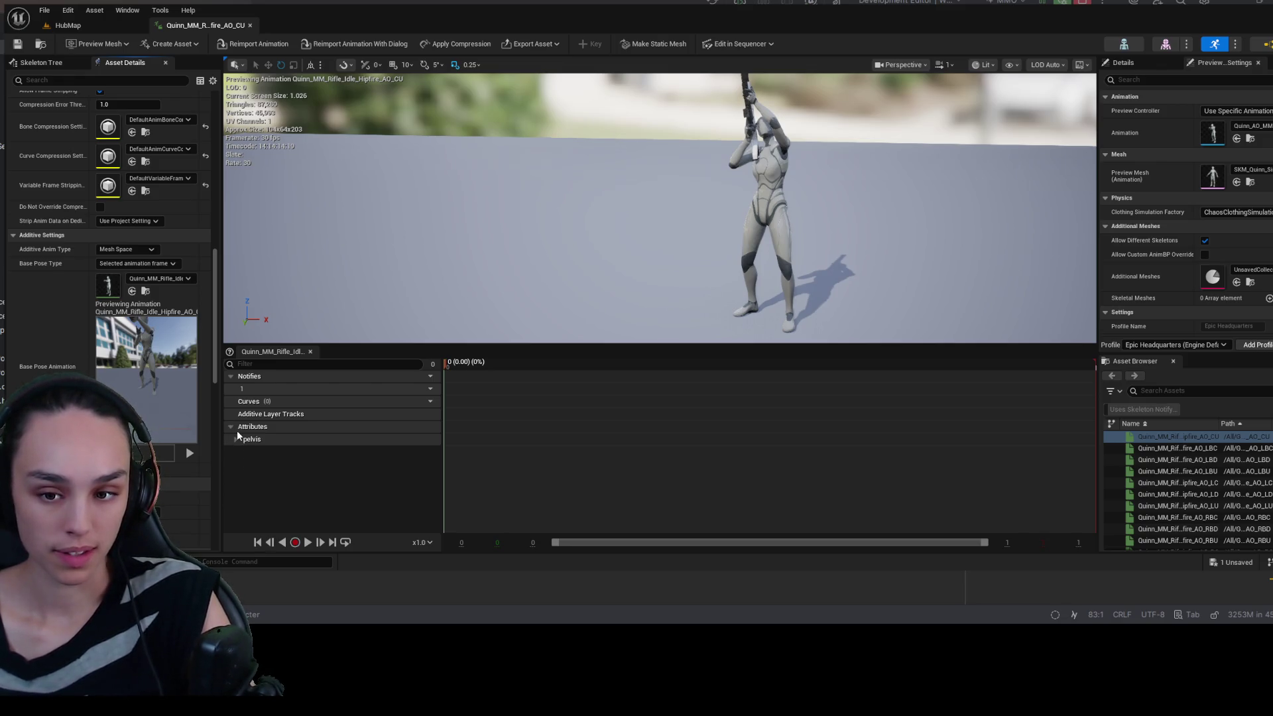
key(ctrl+space)
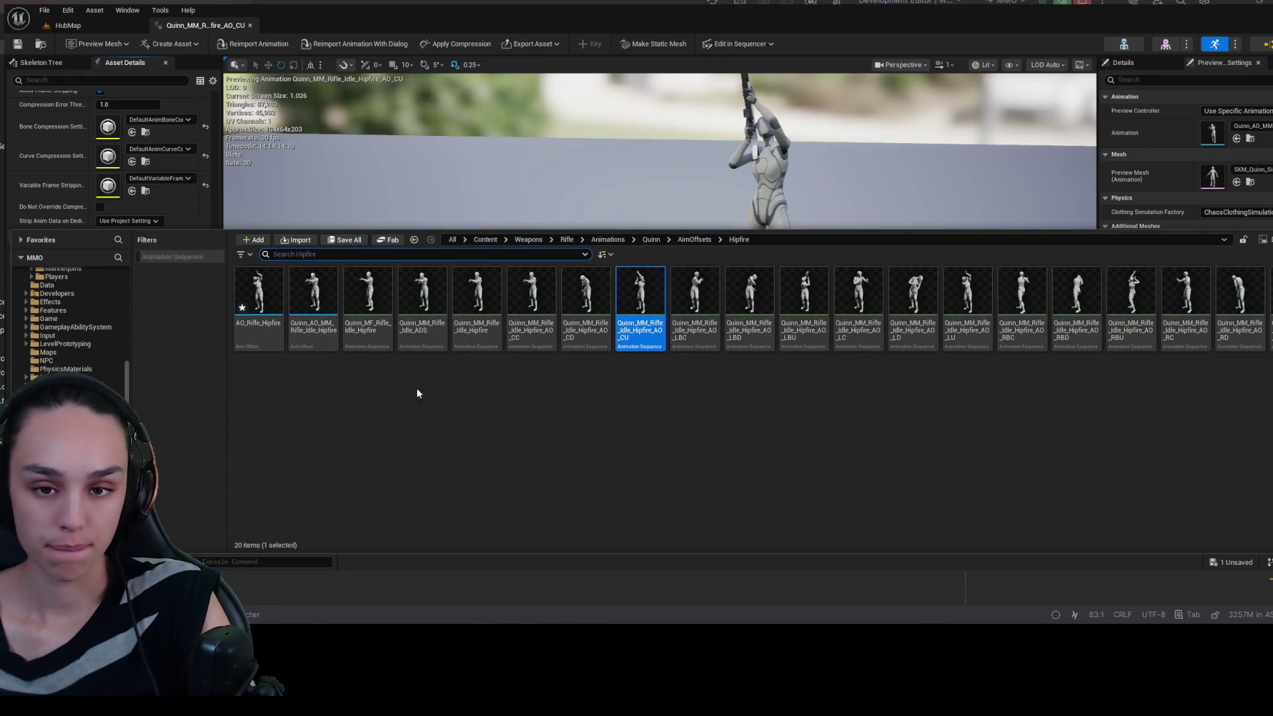
click(649, 239)
click(251, 294)
double_click(250, 294)
double_click(259, 292)
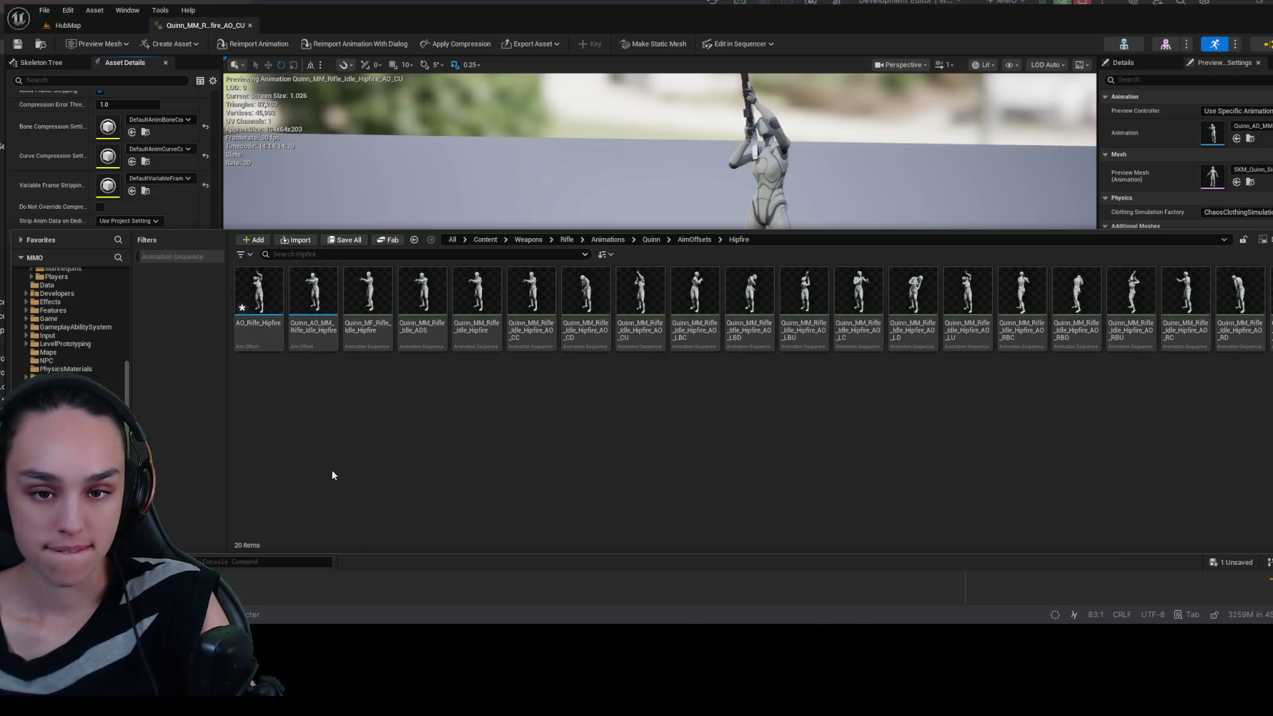
- Open the Quinn_AO_MM_Rifle_Idle_Hipfire aim offset
click(320, 335)
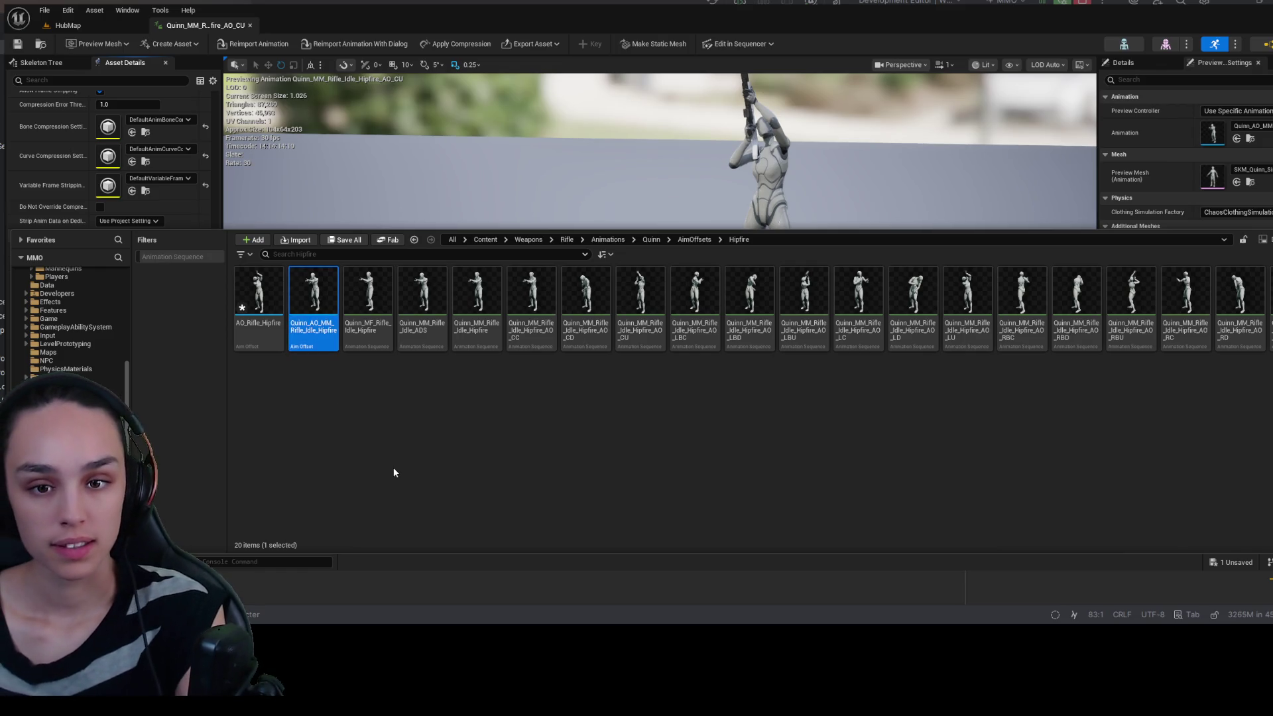
click(393, 472)
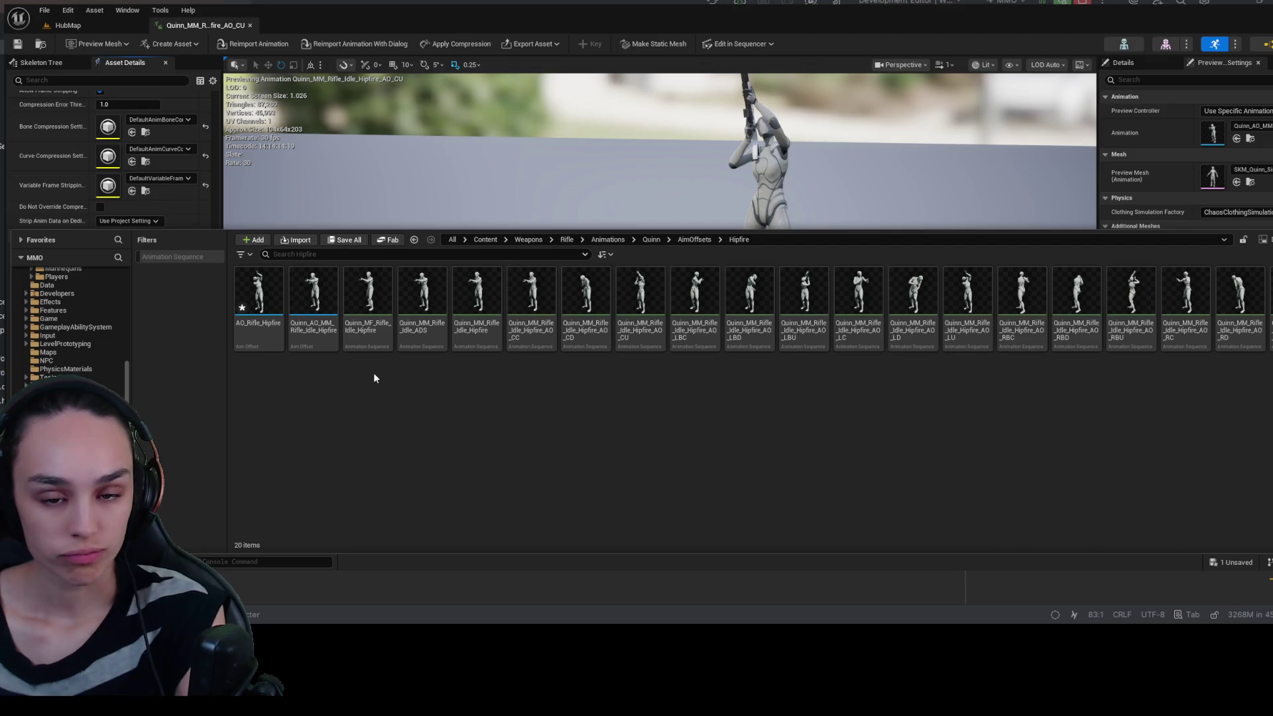
double_click(327, 346)
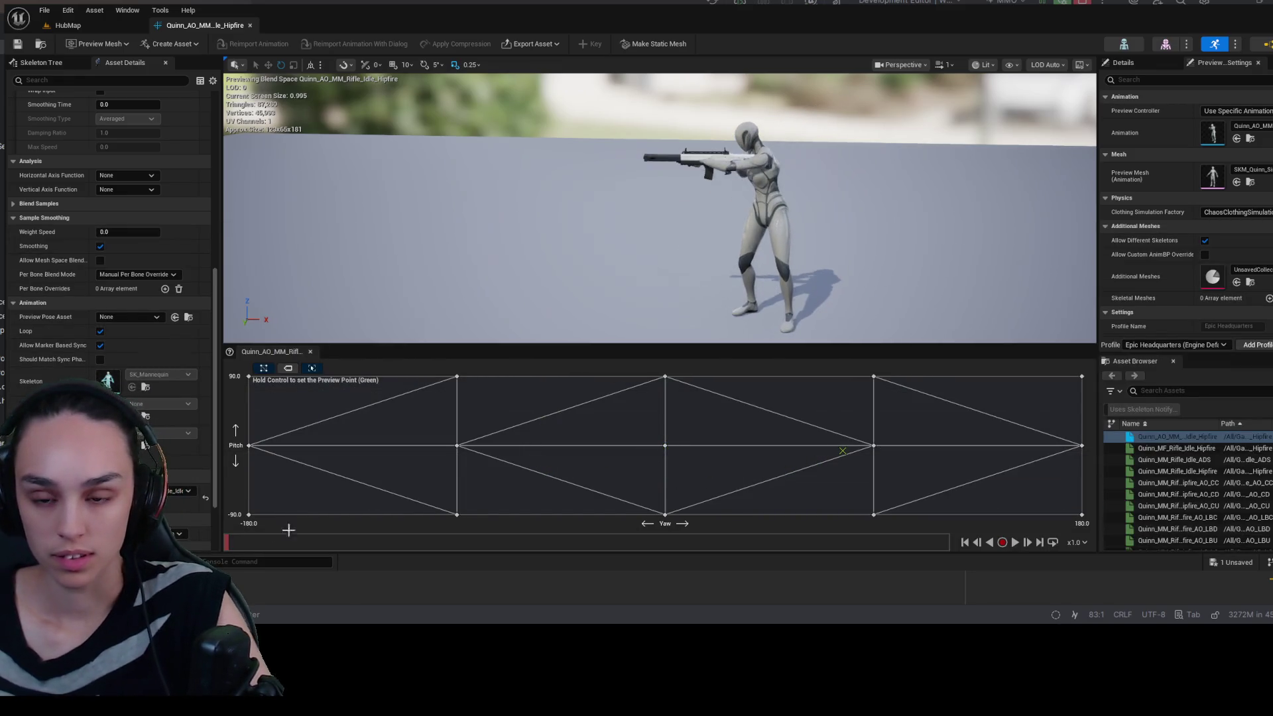
- Delete the AO_Rifle_Hipfire asset from the Hipfire folder
key(ctrl+space)
click(260, 334)
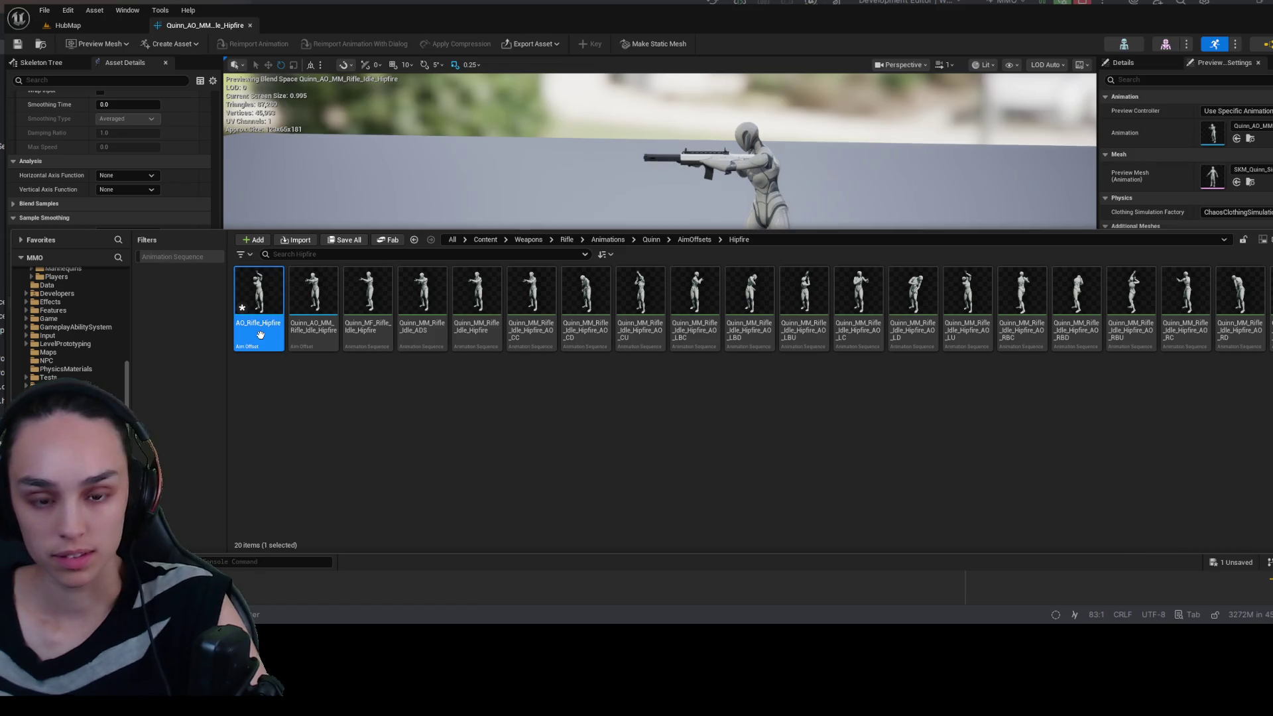
key(Delete)
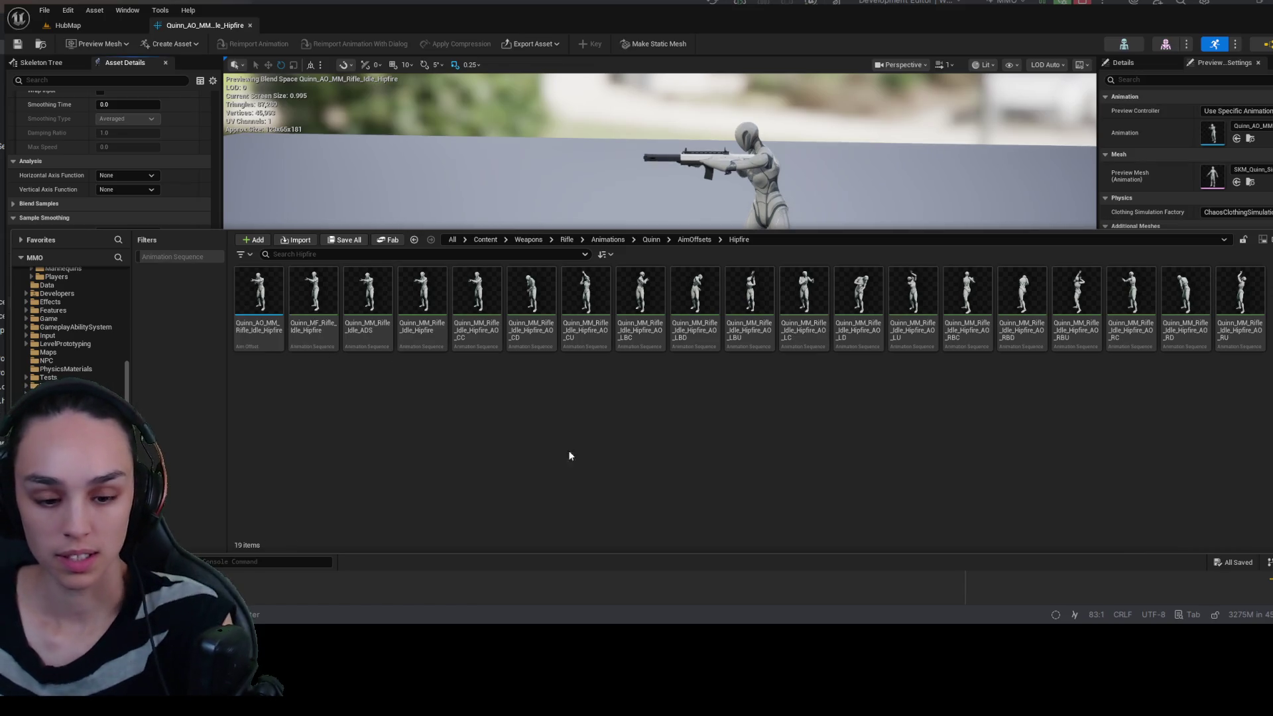
click(580, 160)
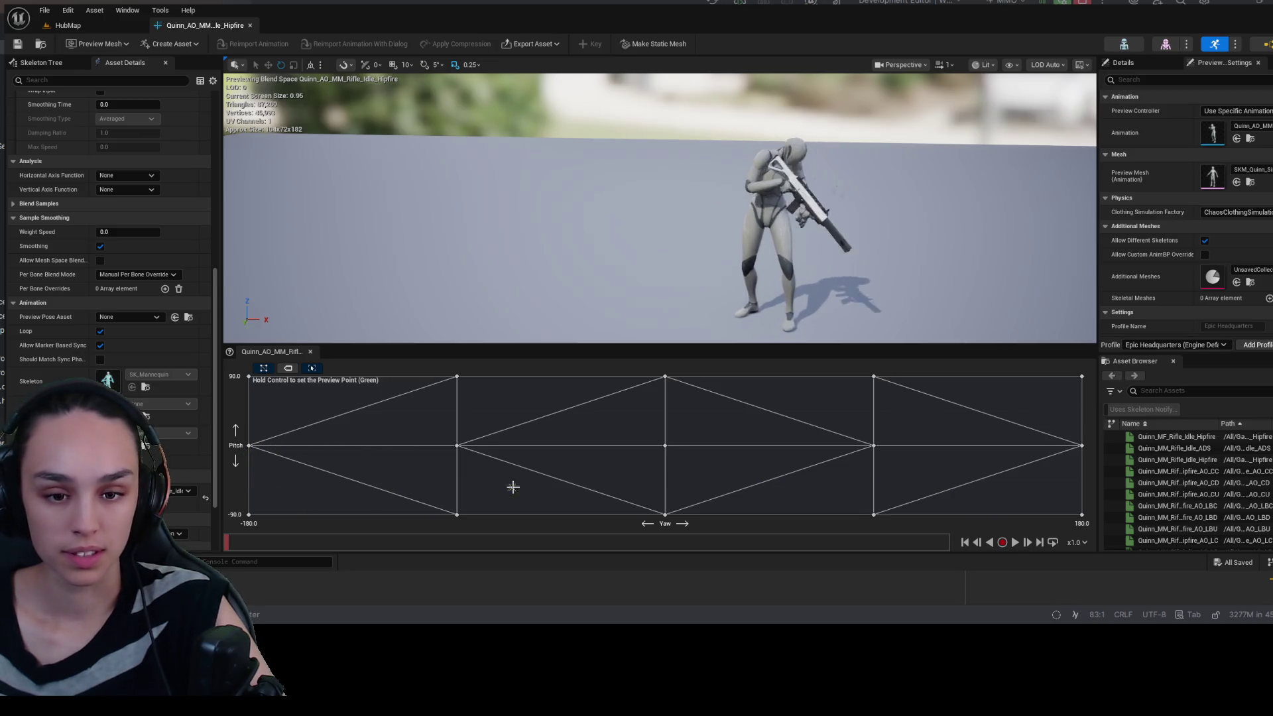
- Move the preview point across the aim offset grid to test poses, including aiming upward
click(707, 503)
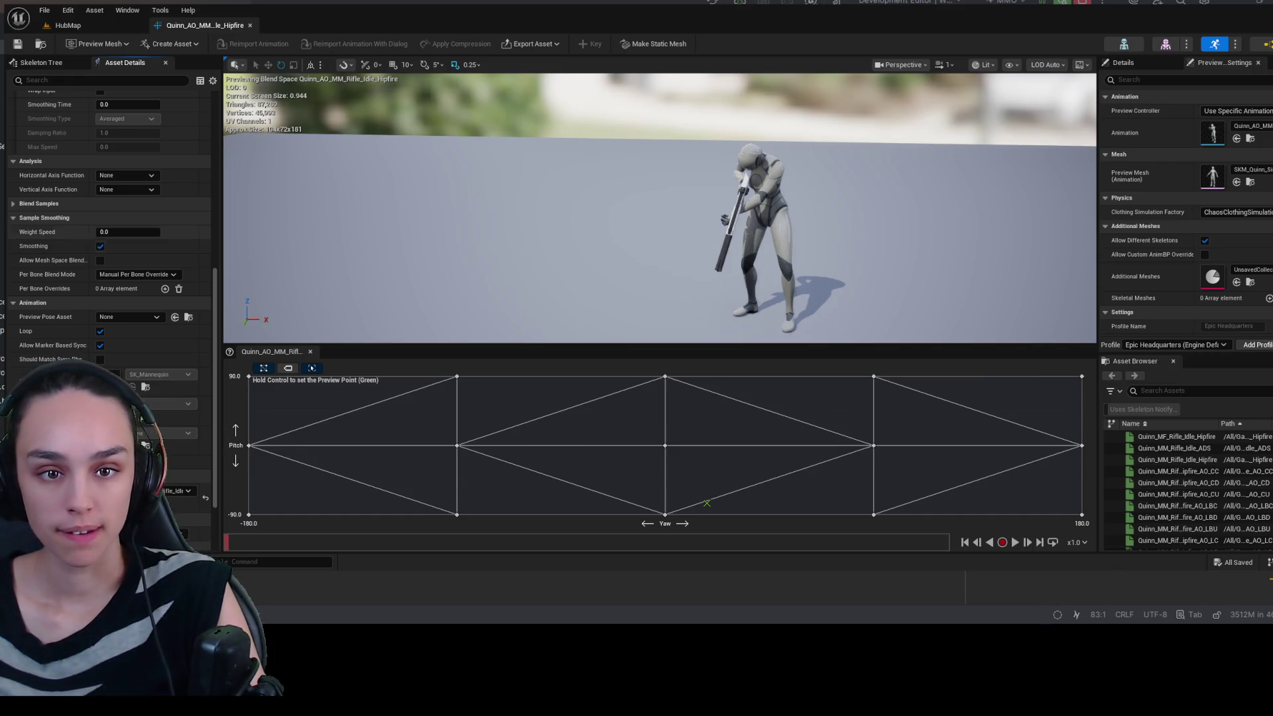
scroll(175, 231, up, 3)
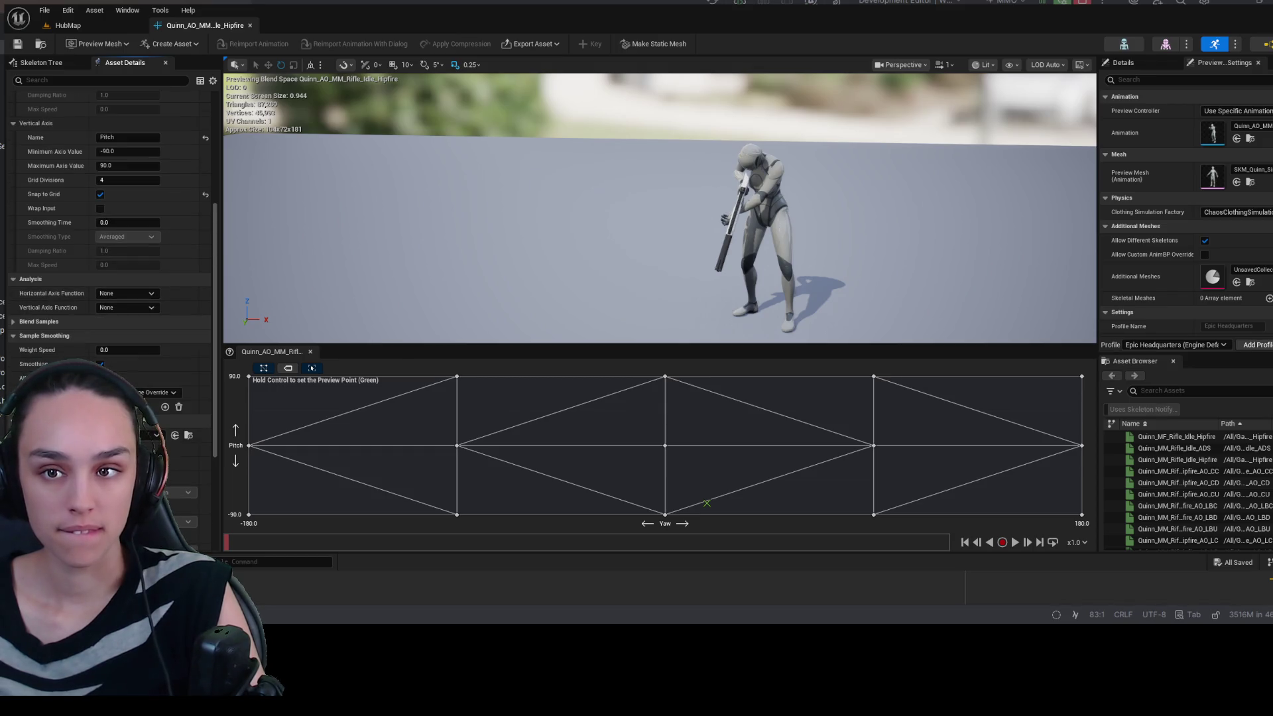
scroll(133, 245, up, 5)
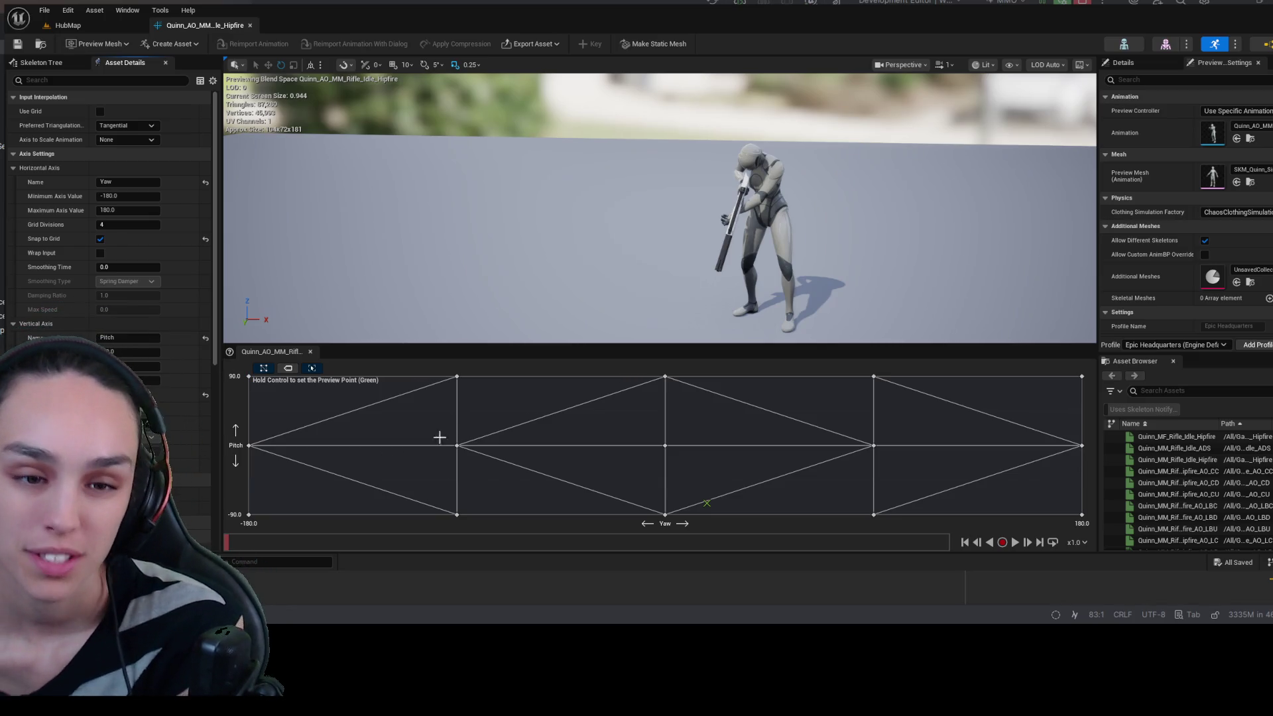
key(ctrl)
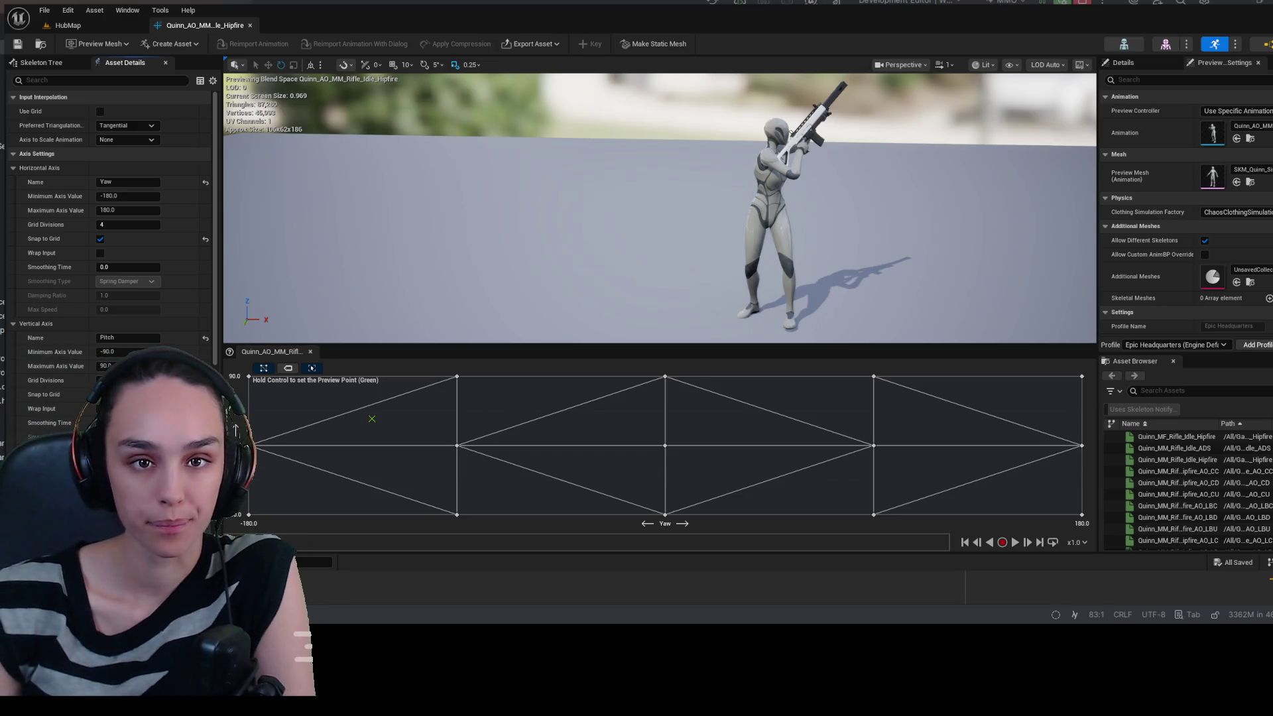
key(ctrl+space)
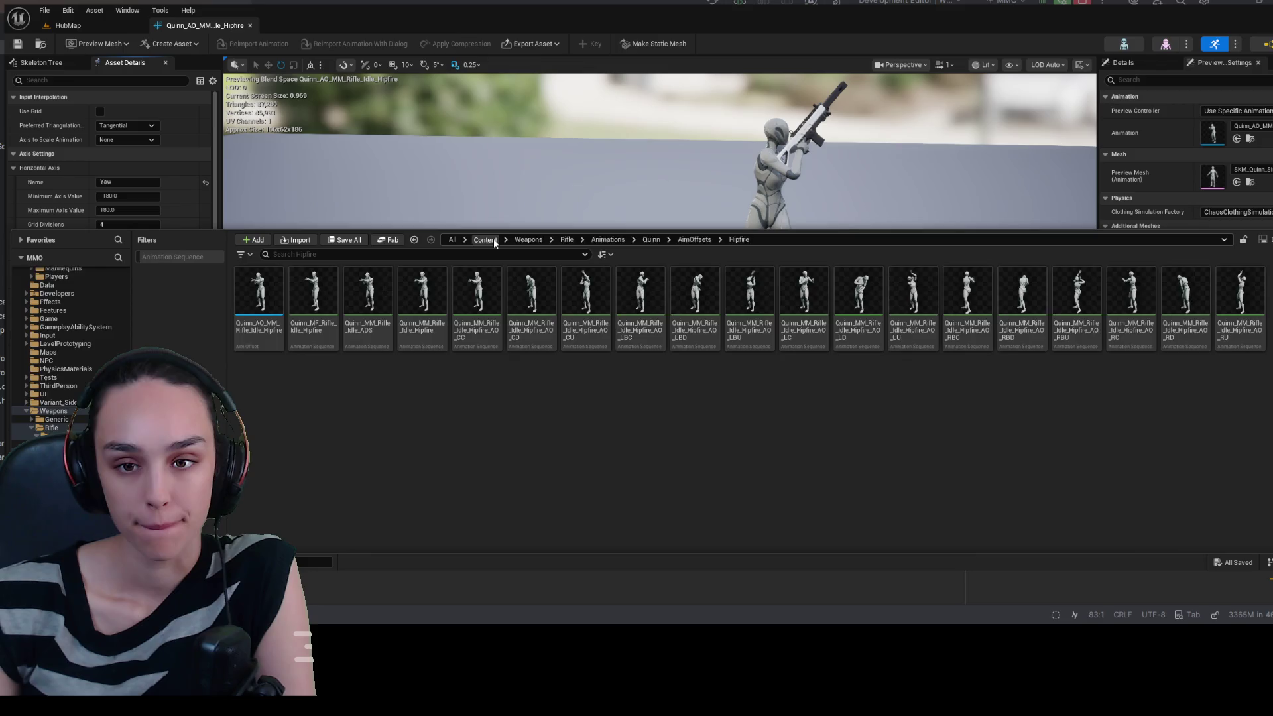
- Search all Content for 'abp' and open the ABP_Unarmed4 animation blueprint
click(489, 239)
click(488, 254)
text(abp)
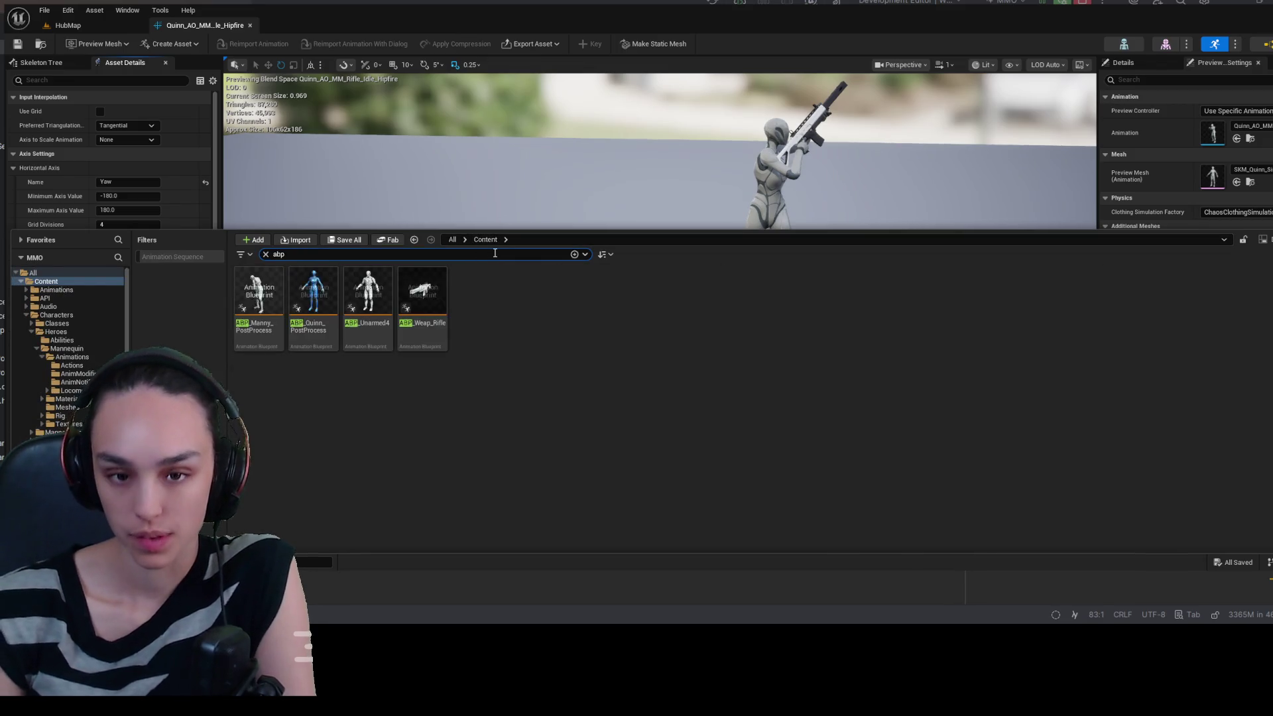
click(367, 305)
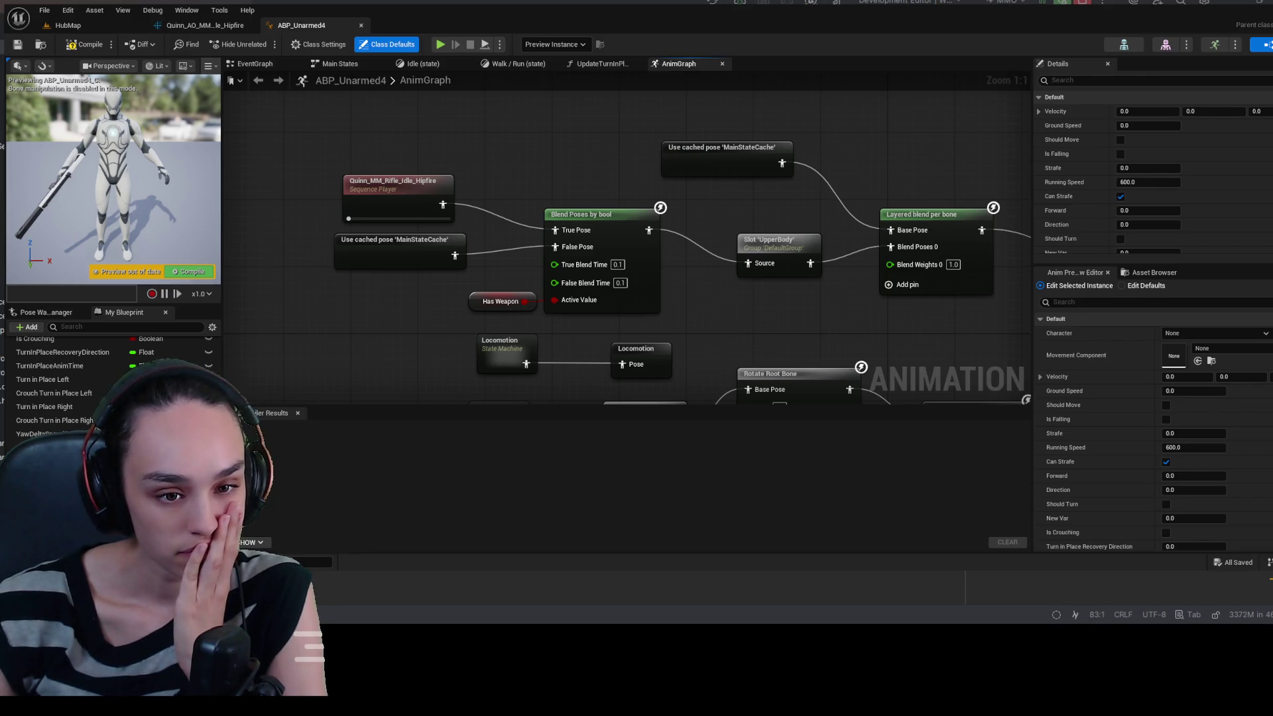
- Filter My Blueprint by 'yaw', inspect RootYawOffset, and open the SetRootYawOffset function
scroll(113, 385, up, 5)
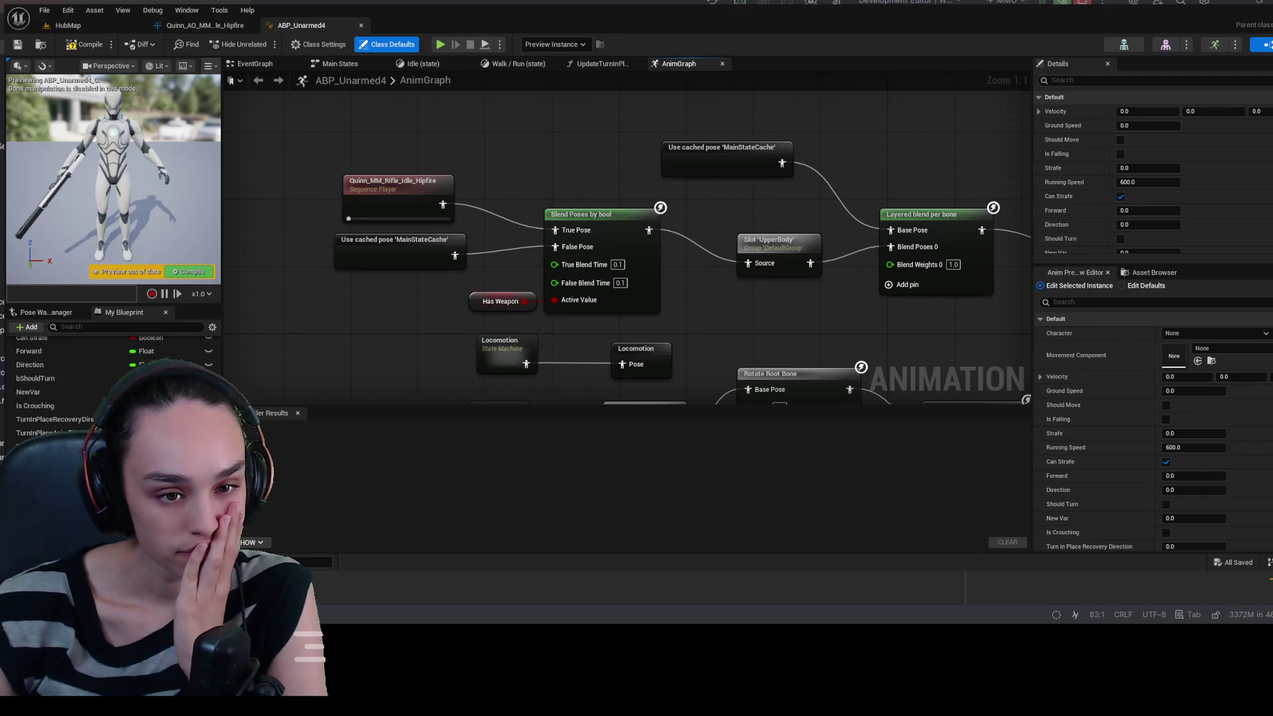
scroll(113, 384, up, 2)
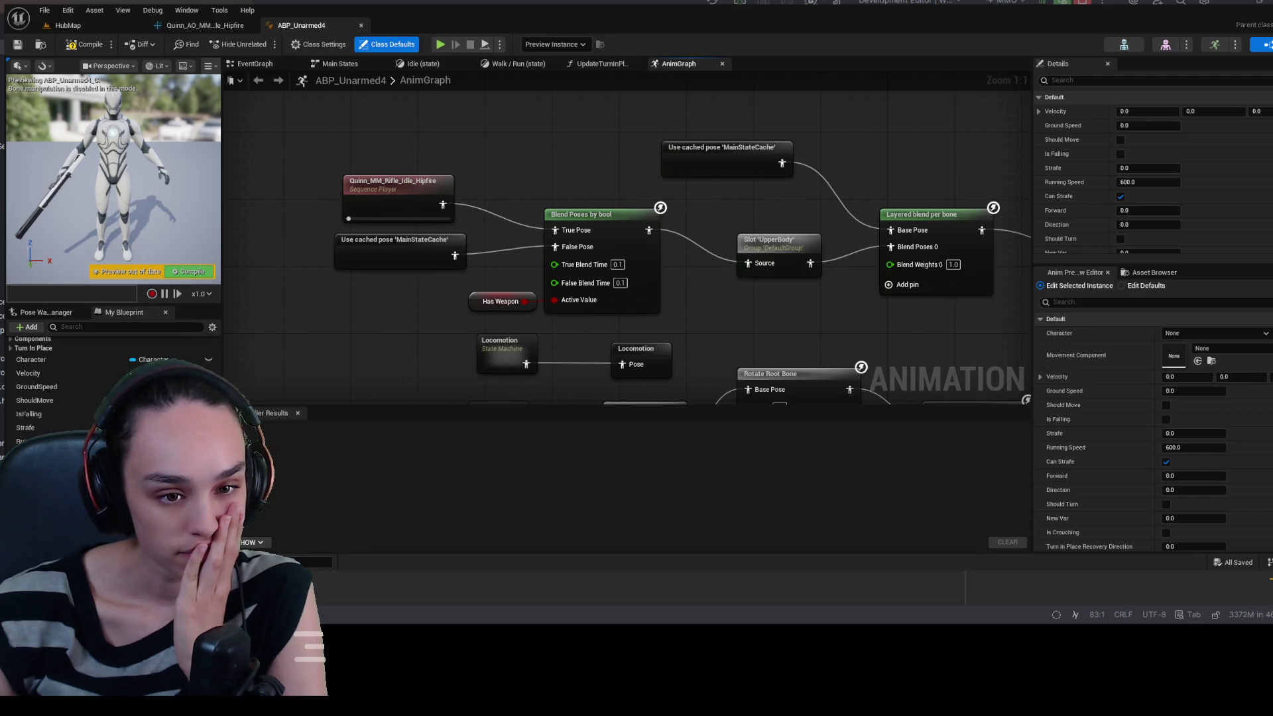
click(107, 325)
text(yaw)
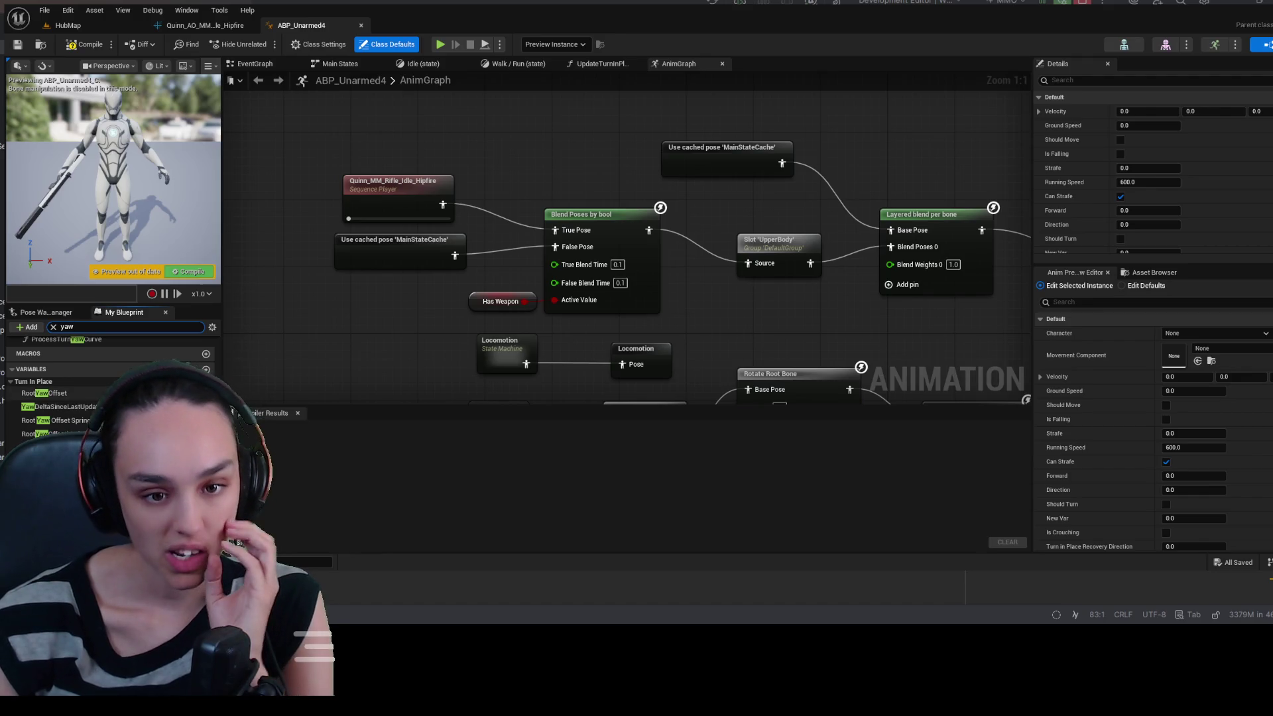
click(95, 392)
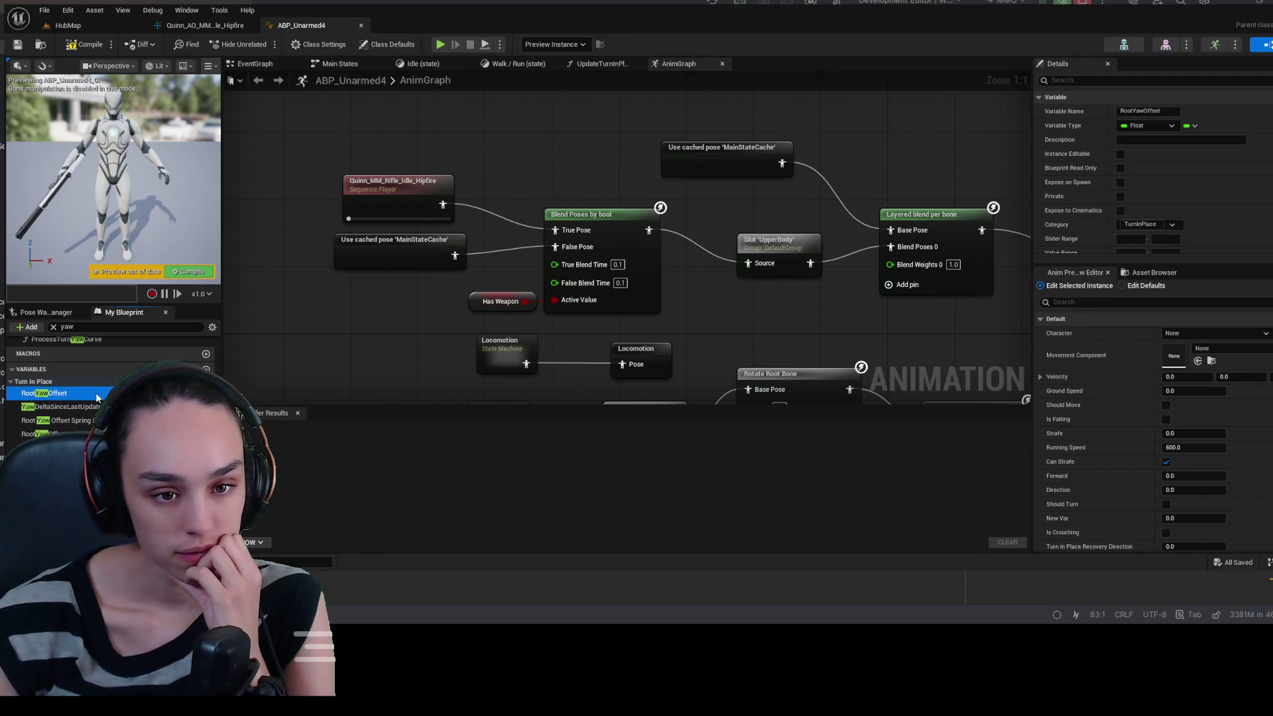
scroll(95, 392, up, 2)
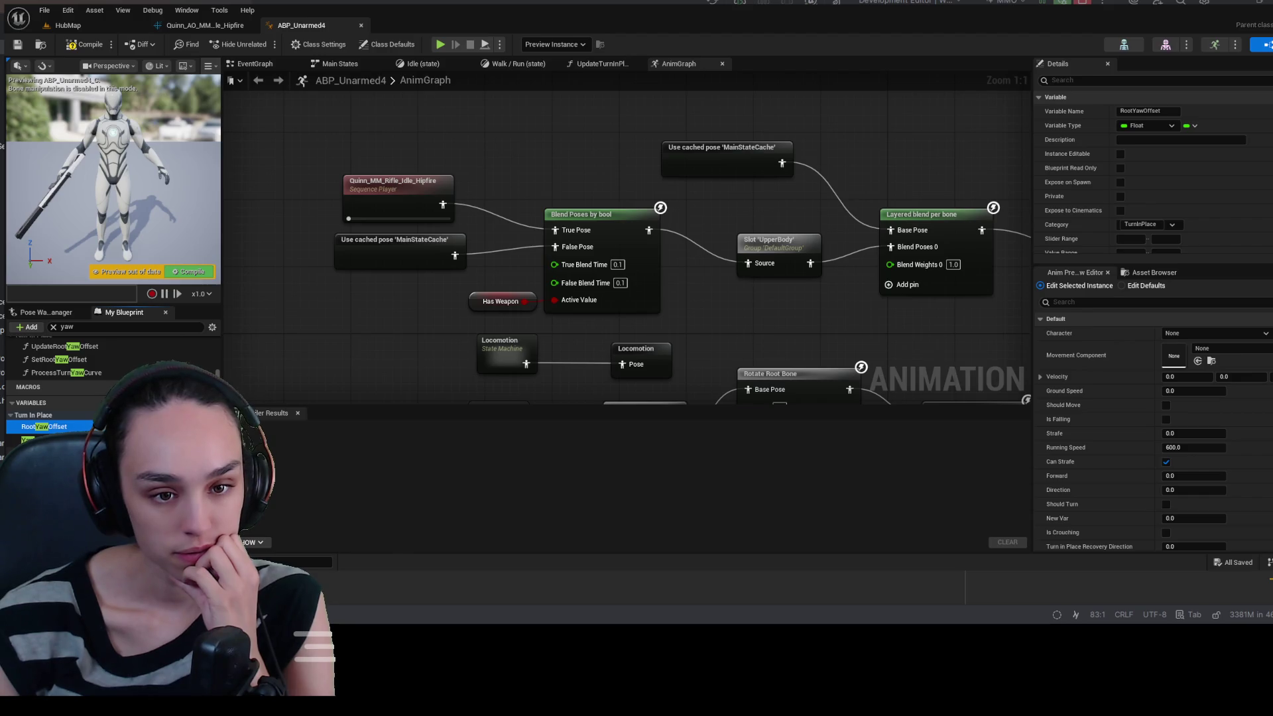
double_click(60, 359)
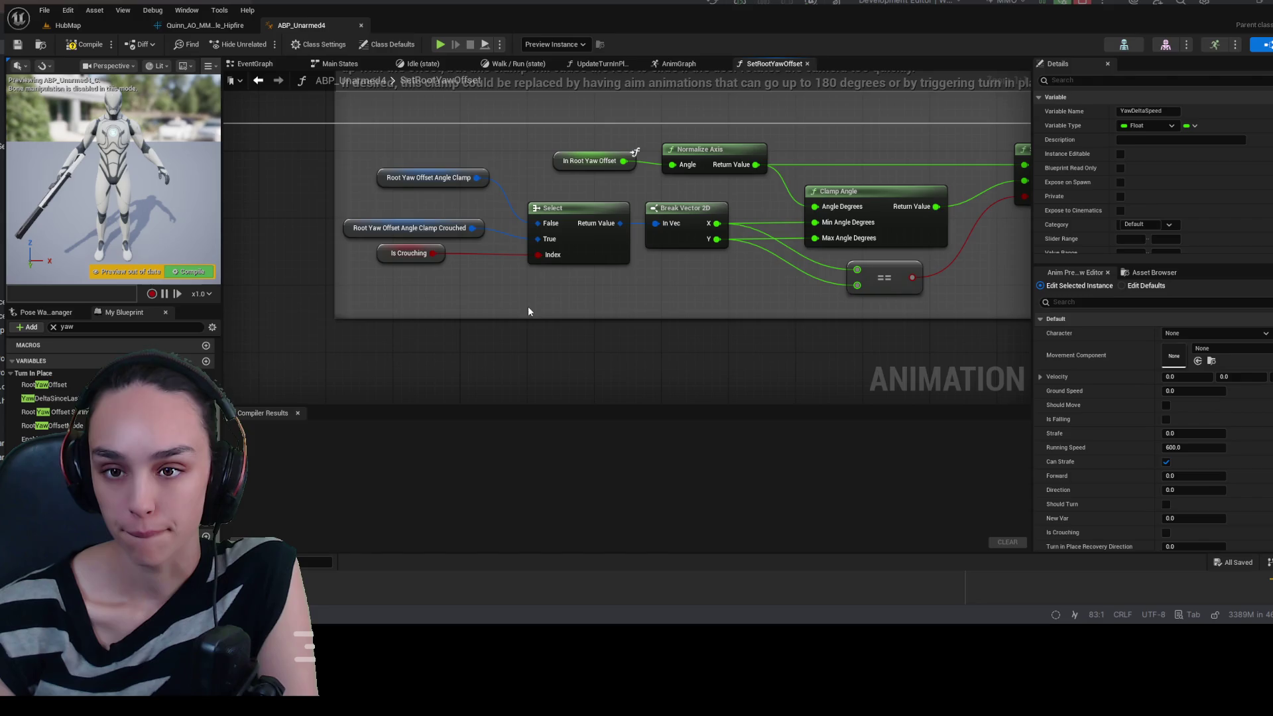
drag(528, 306, 545, 325)
scroll(72, 345, up, 3)
click(97, 328)
text(pit)
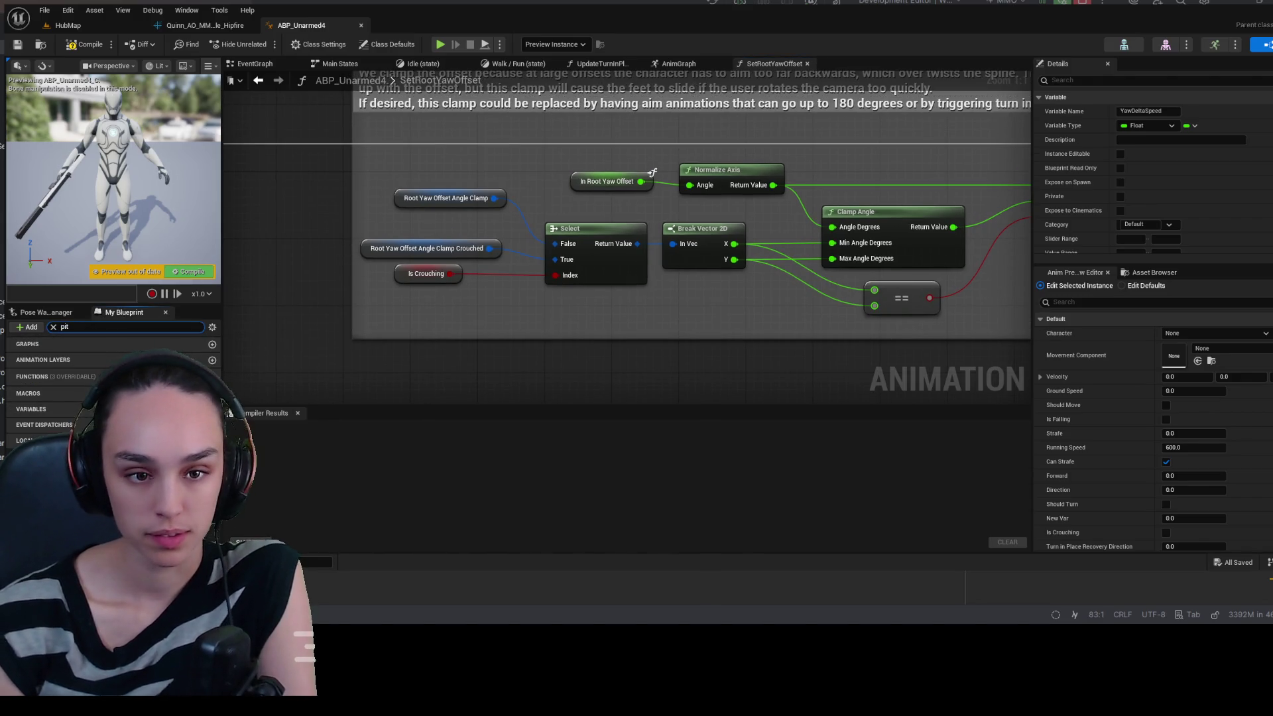
key(BackSpace)
key(BackSpace)
key(BackSpace)
text(yaw)
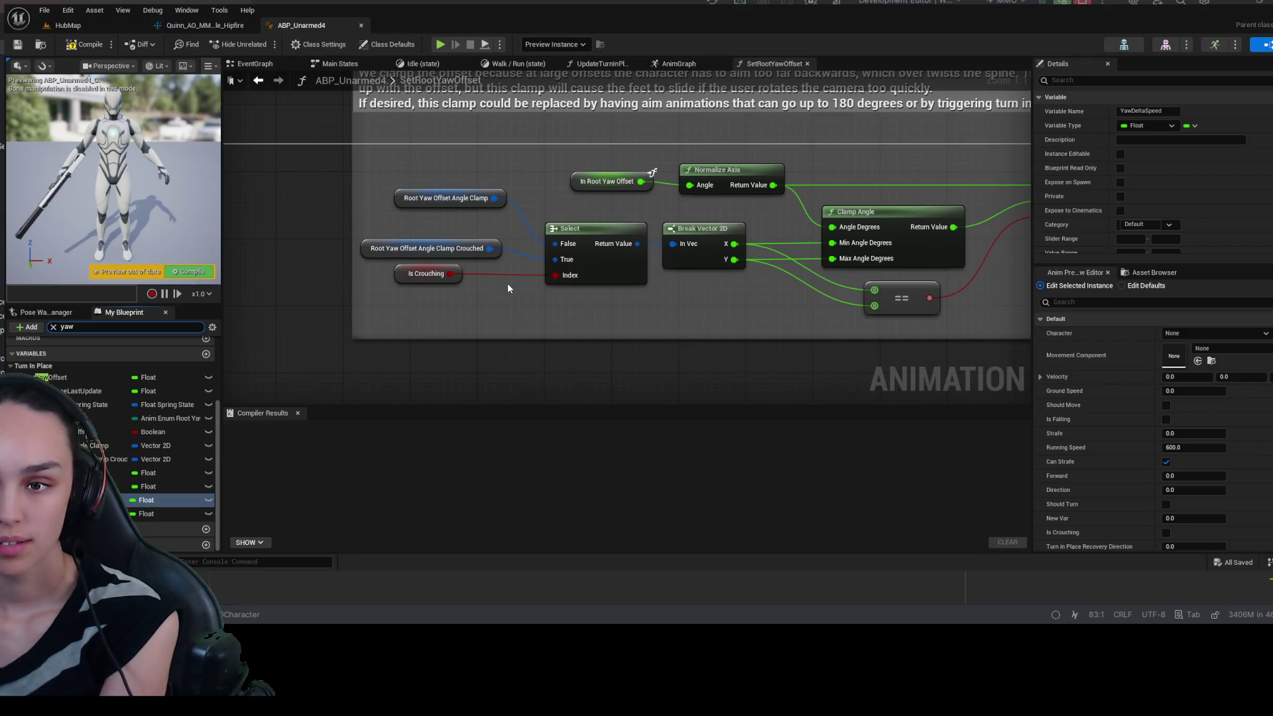
mouse_move(674, 321)
mouse_down()
mouse_move(625, 338)
mouse_move(342, 363)
mouse_move(710, 349)
mouse_up()
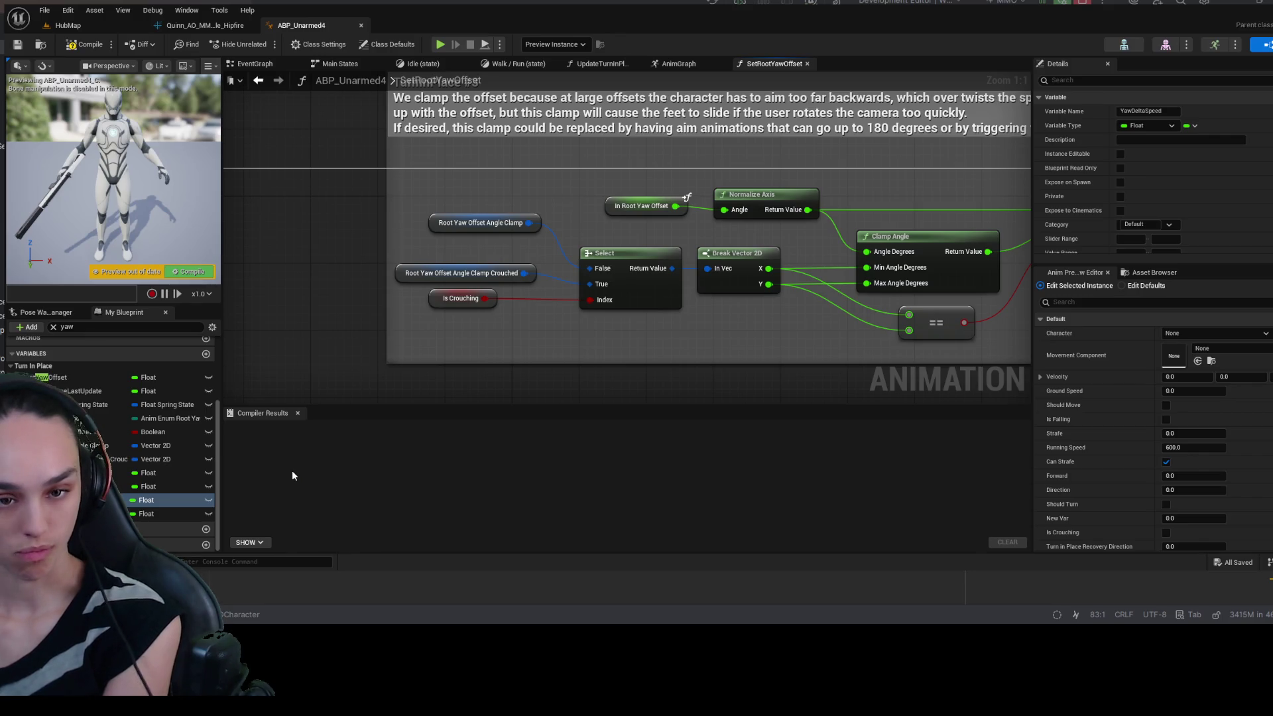
scroll(175, 483, up, 3)
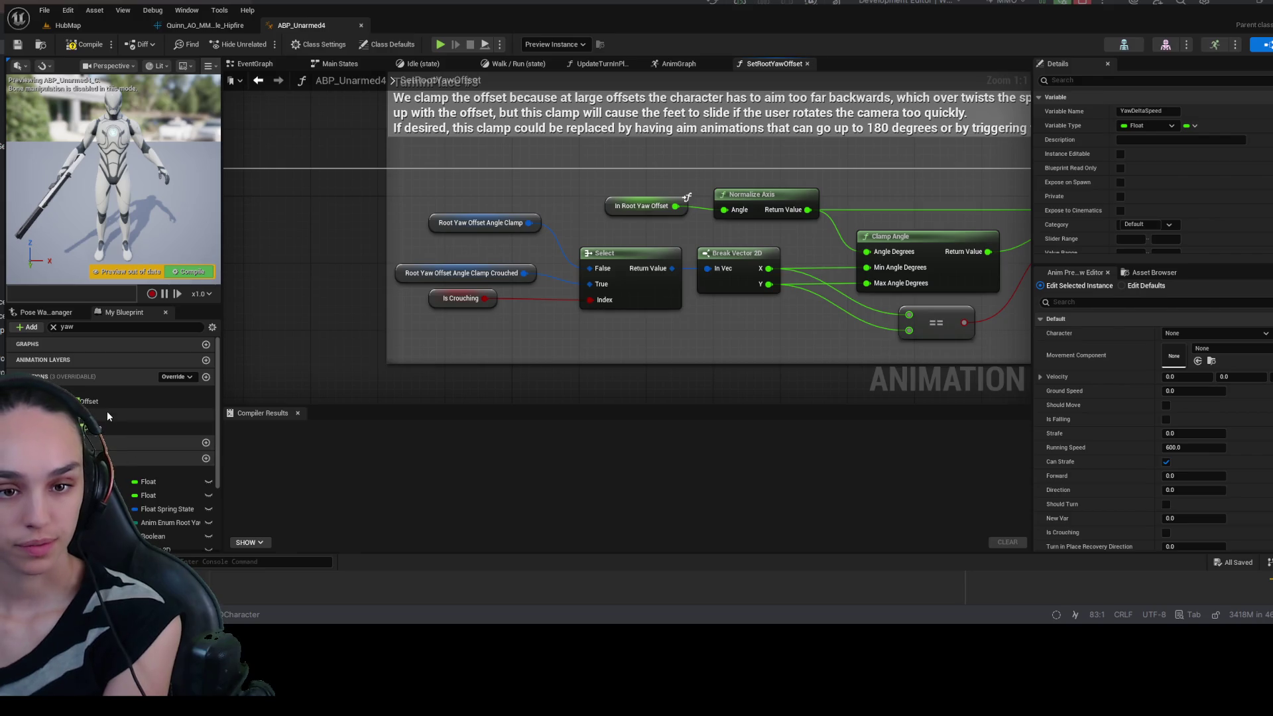
double_click(106, 403)
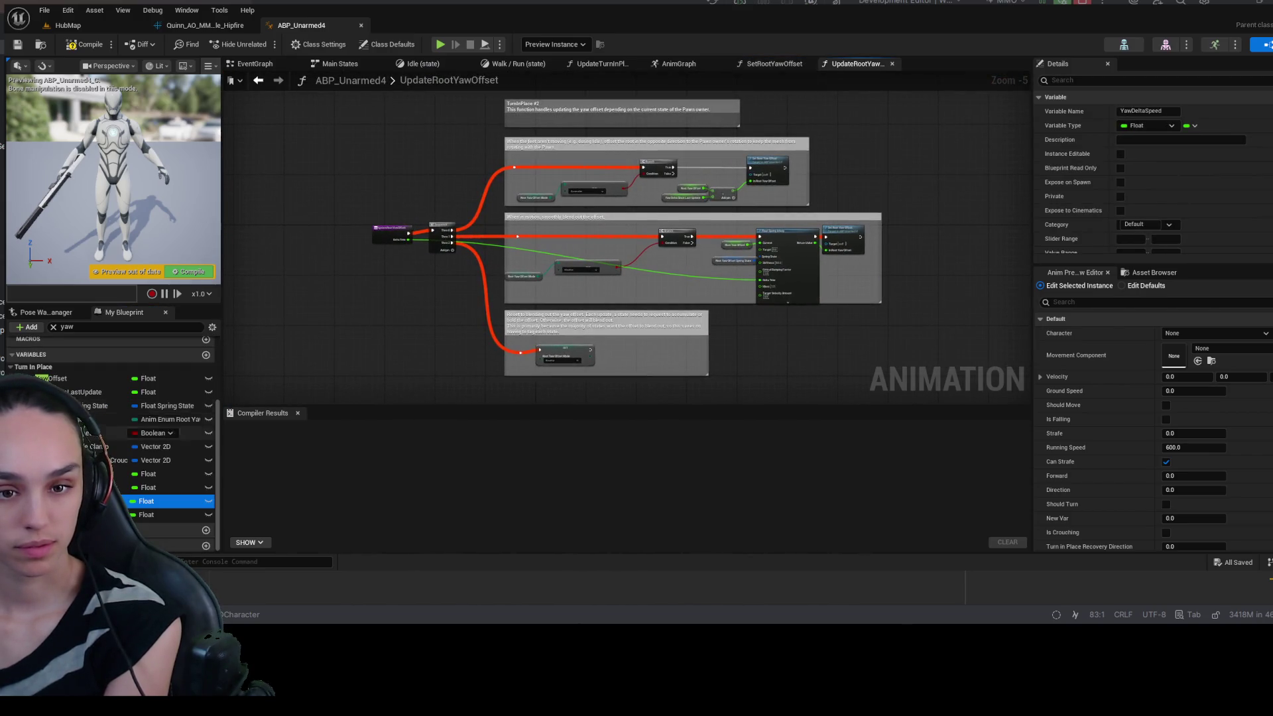
- Clear the member filter and open the Blueprint Thread Safe Update Animation graph
scroll(106, 425, up, 3)
click(53, 327)
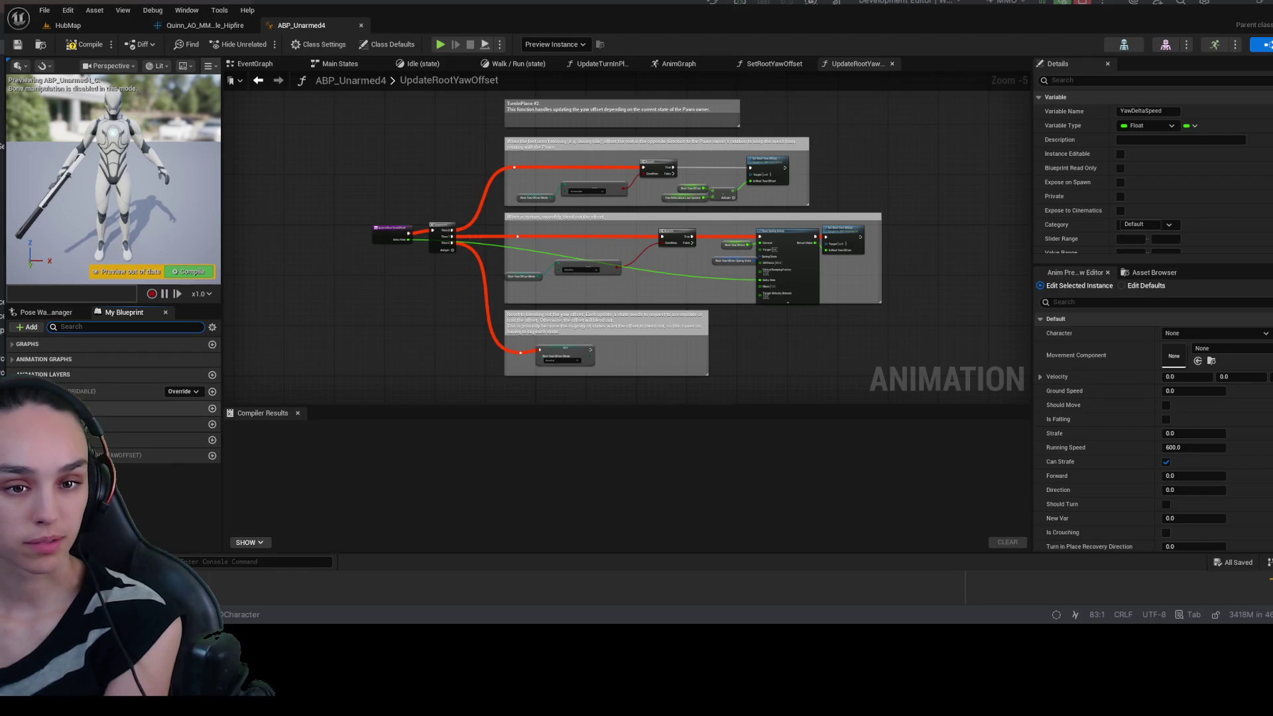
click(40, 404)
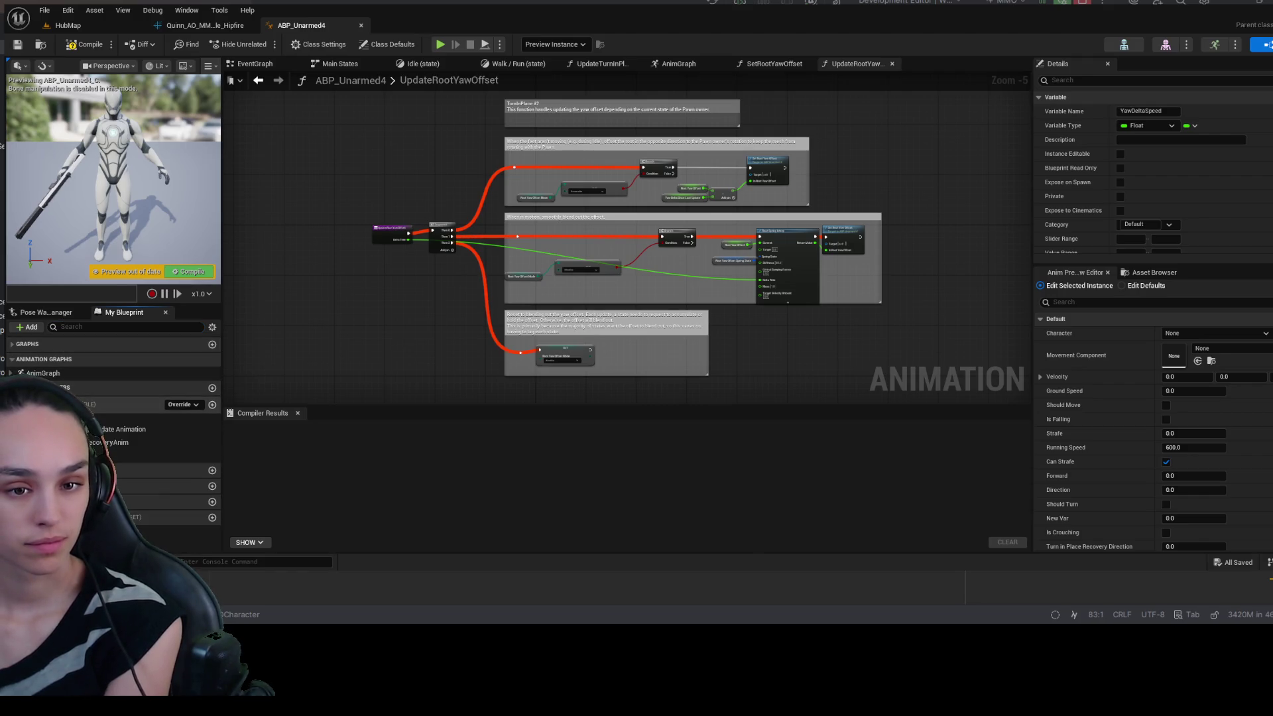
double_click(119, 429)
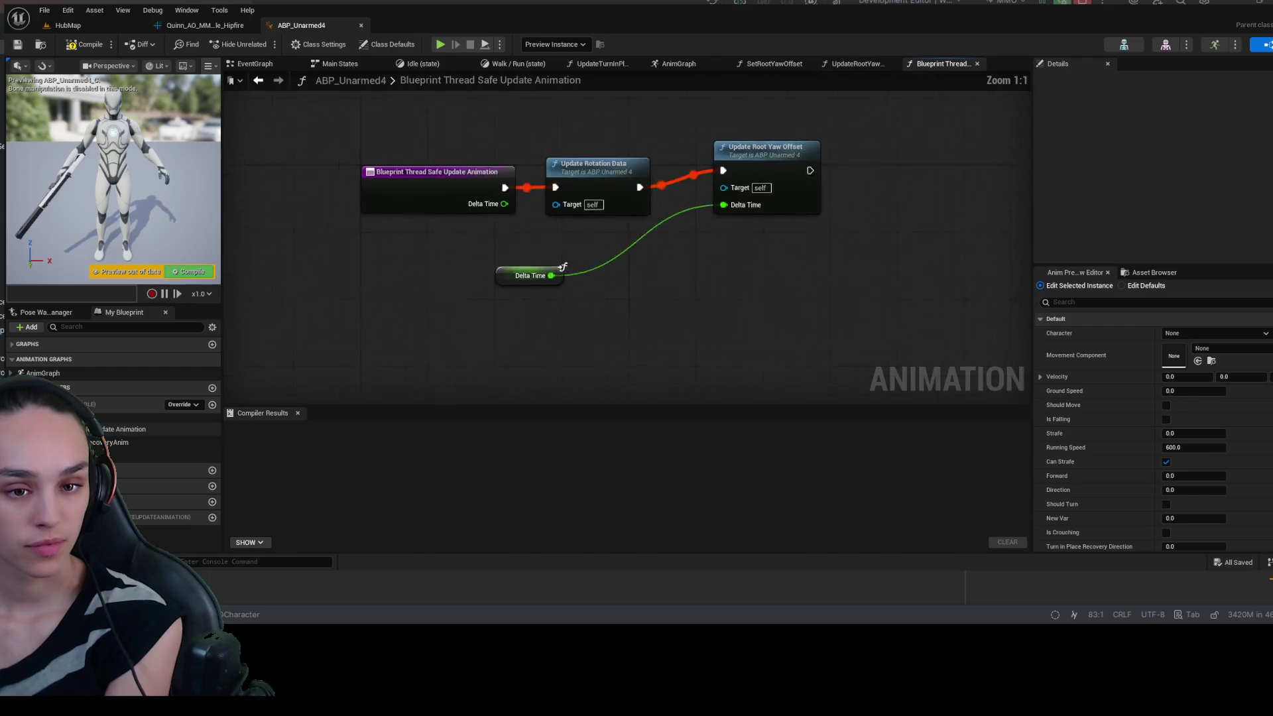
- Collapse the Turn In Place variable group and add a new variable, NewVar_0
scroll(157, 365, down, 5)
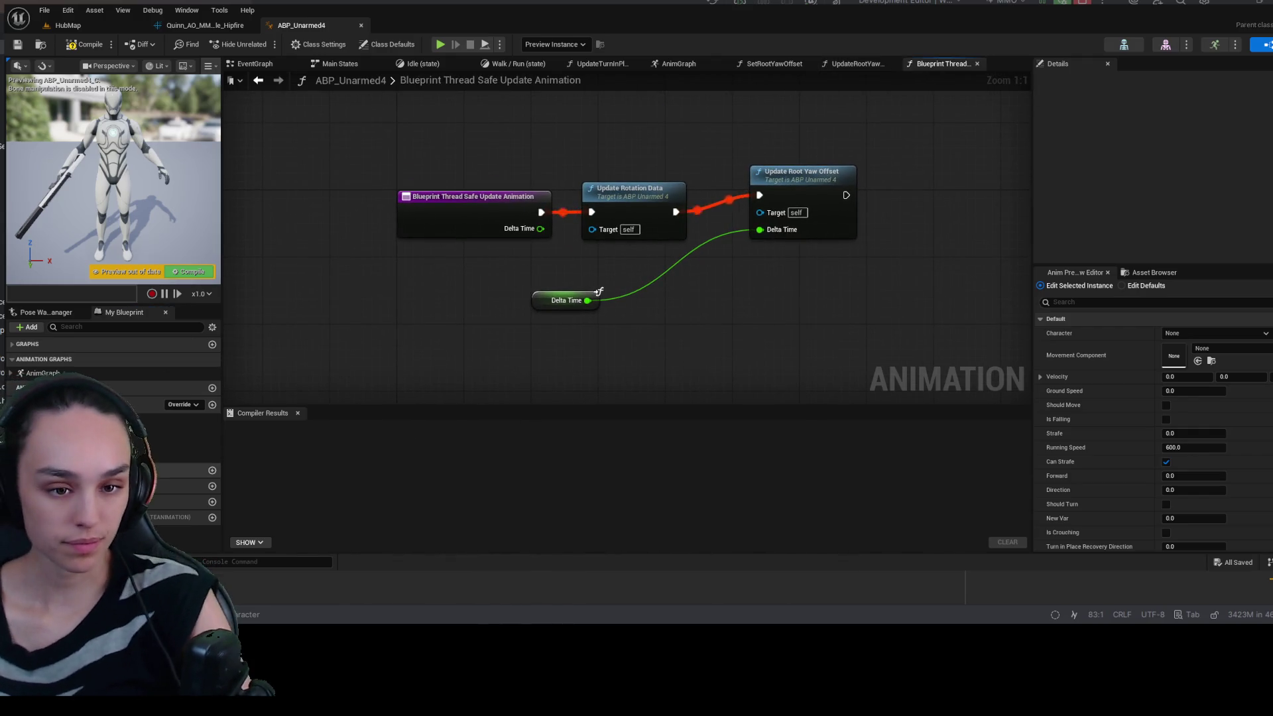
scroll(11, 358, down, 3)
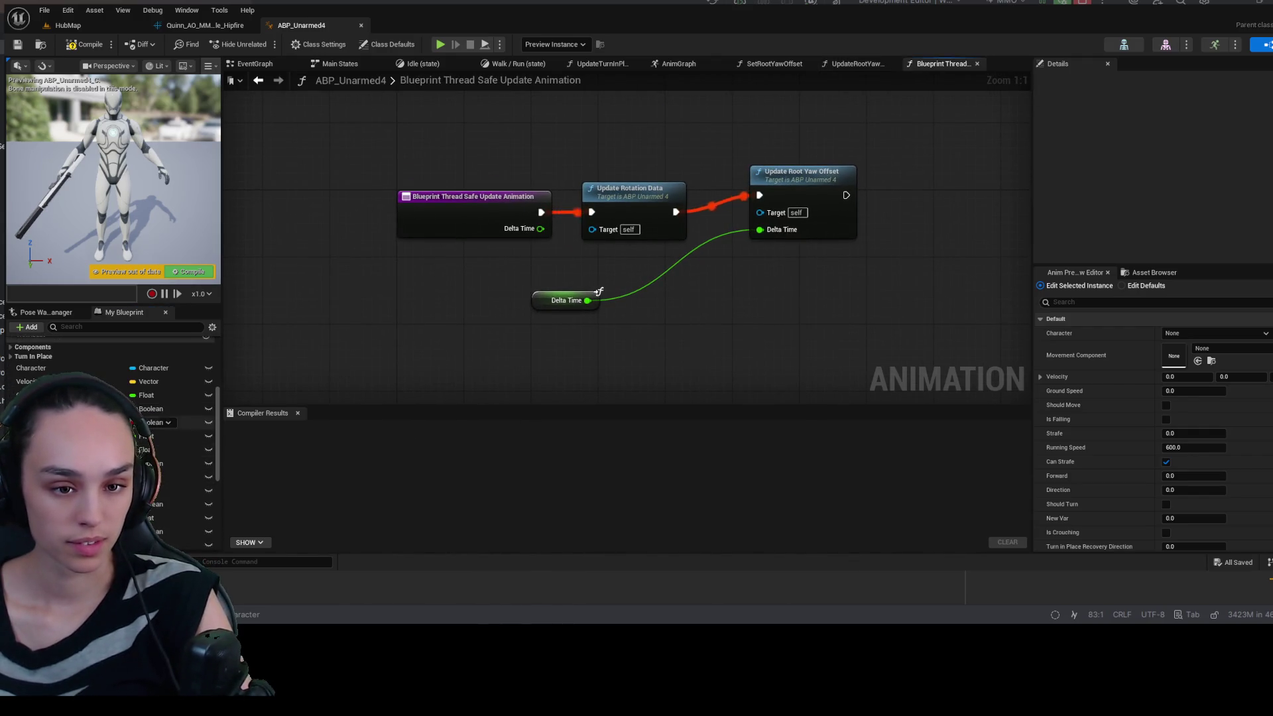
click(11, 356)
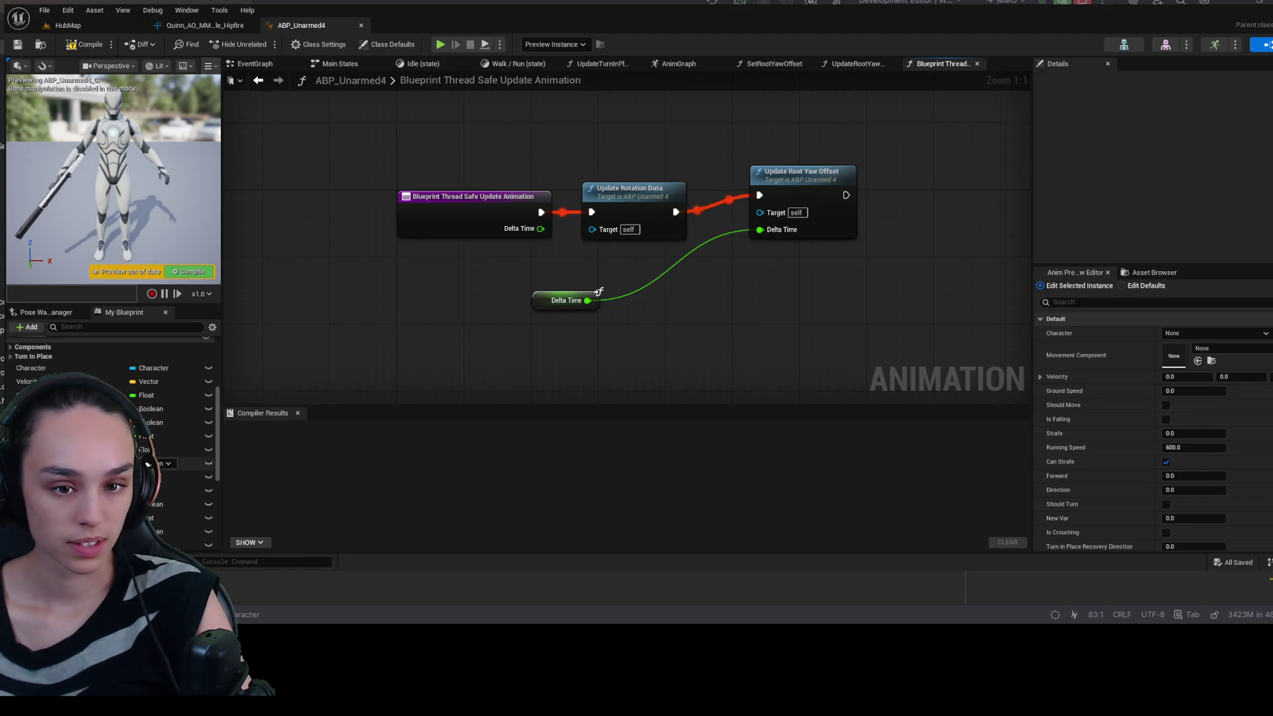
scroll(190, 408, up, 3)
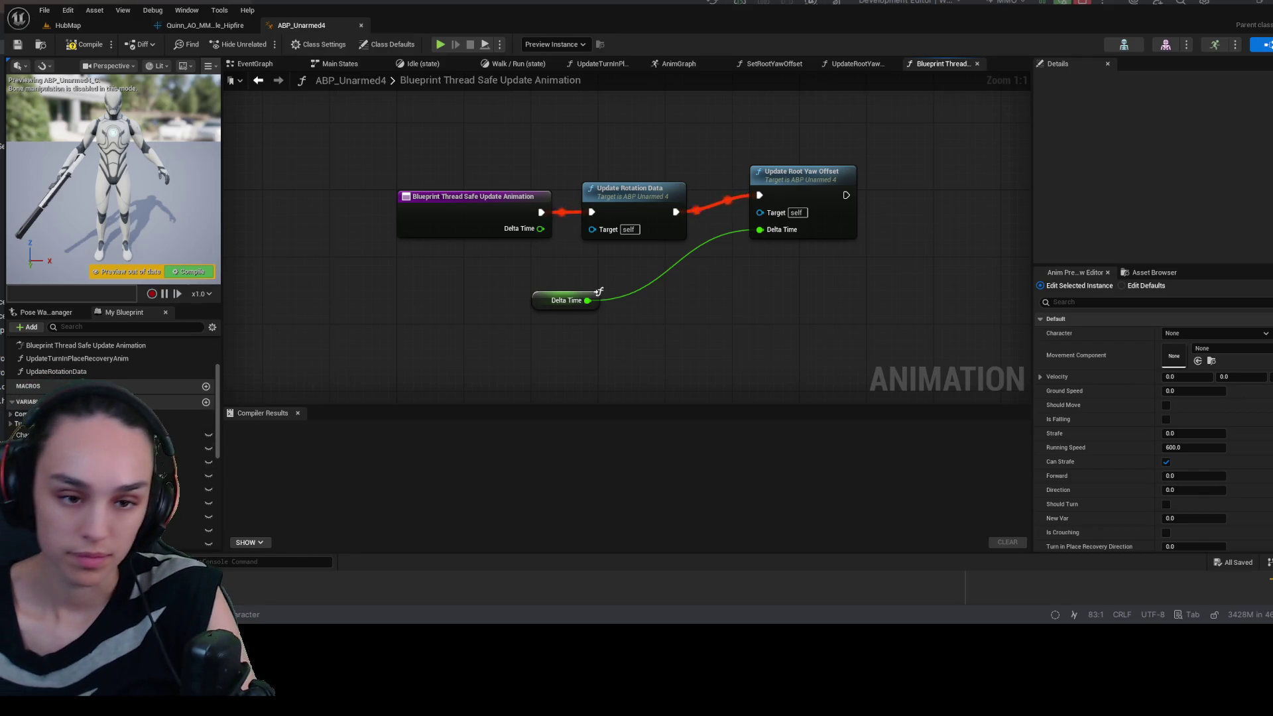
click(206, 403)
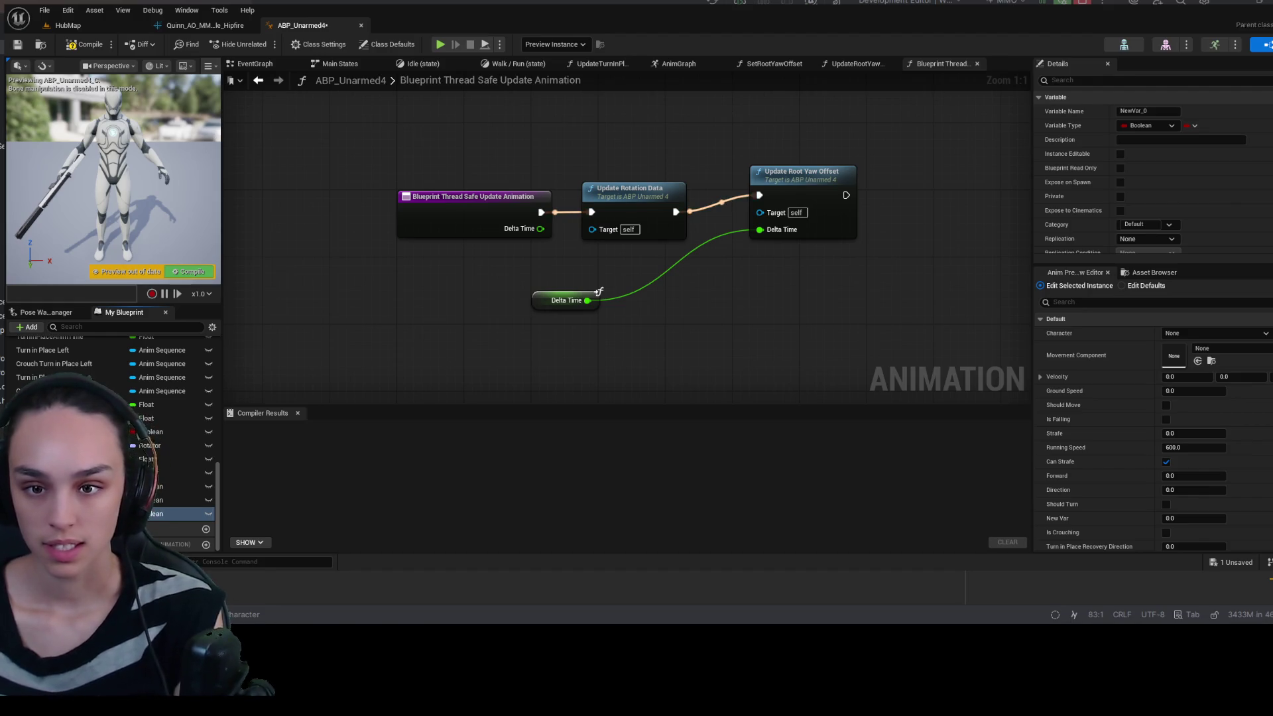
- Name the new variable AimYaw and set its type to Float
key(Return)
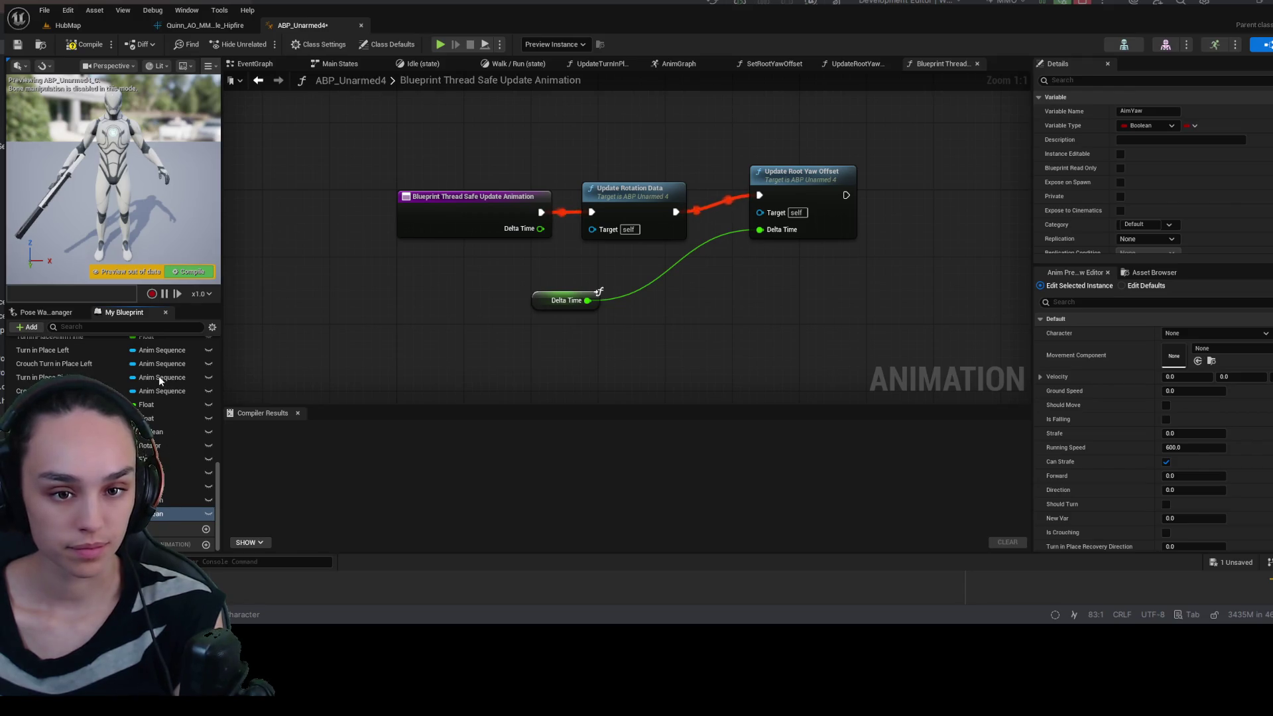
click(159, 359)
scroll(177, 380, up, 5)
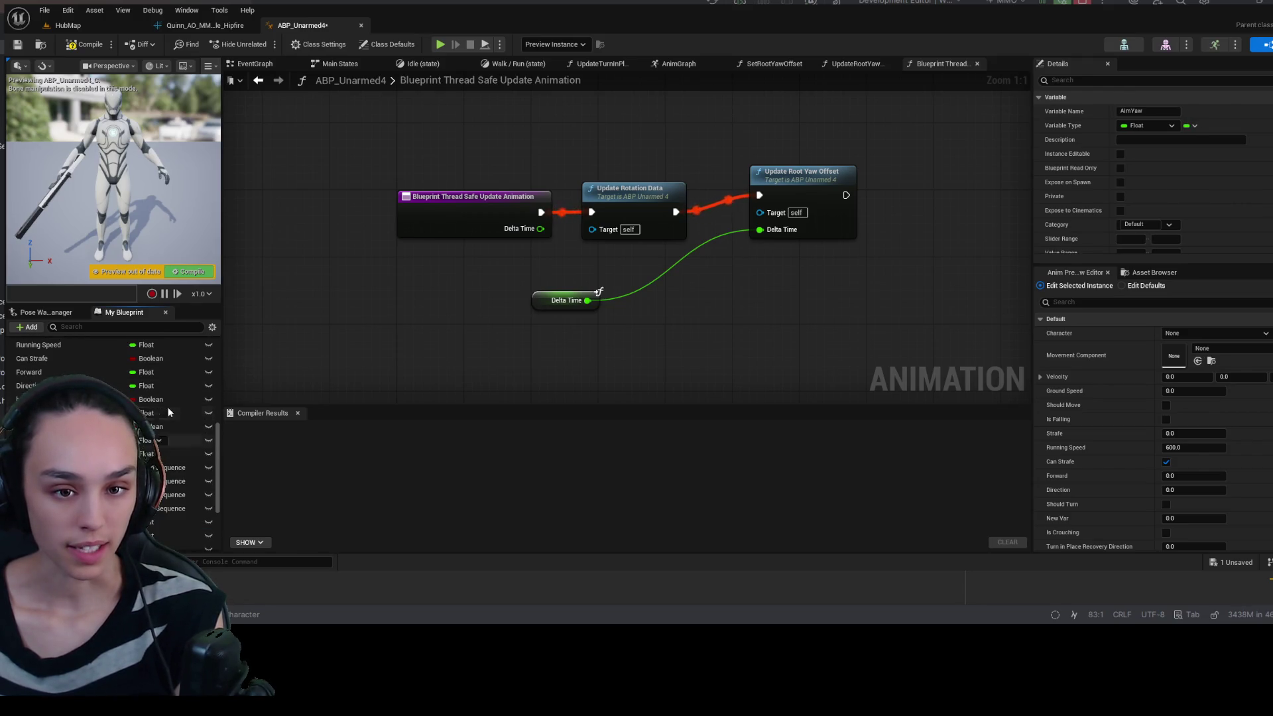
scroll(197, 387, up, 3)
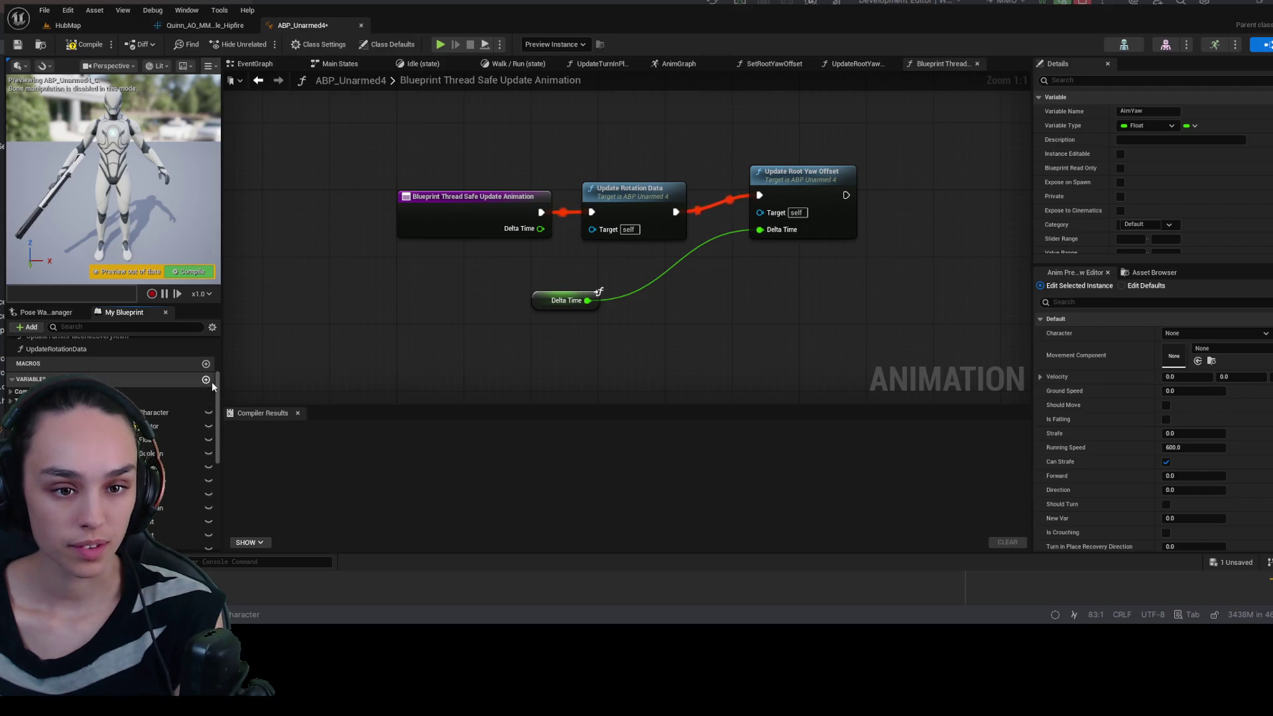